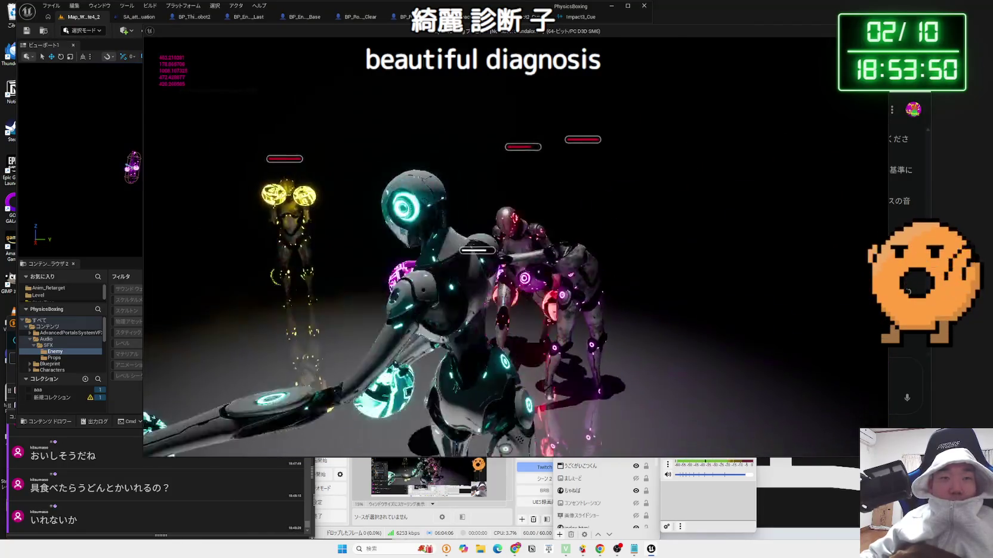
- Stop the boxing game play test and return to the editor showing the Audio/SFX/Enemy sounds
key("Escape")
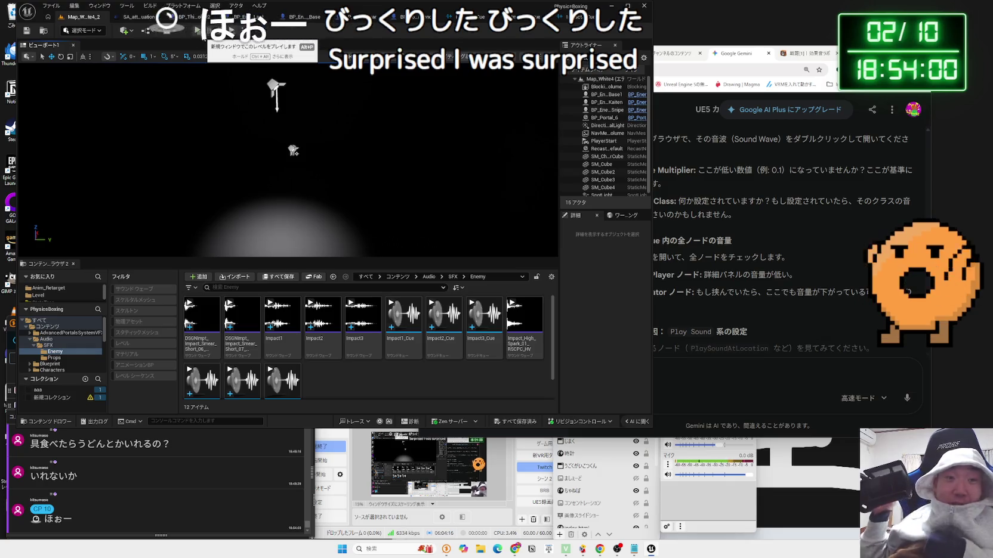
- Open BP_ThirdPersonCharacter_Robot2 and pan its Event Graph to the camera overlap nodes
left_click(173, 18)
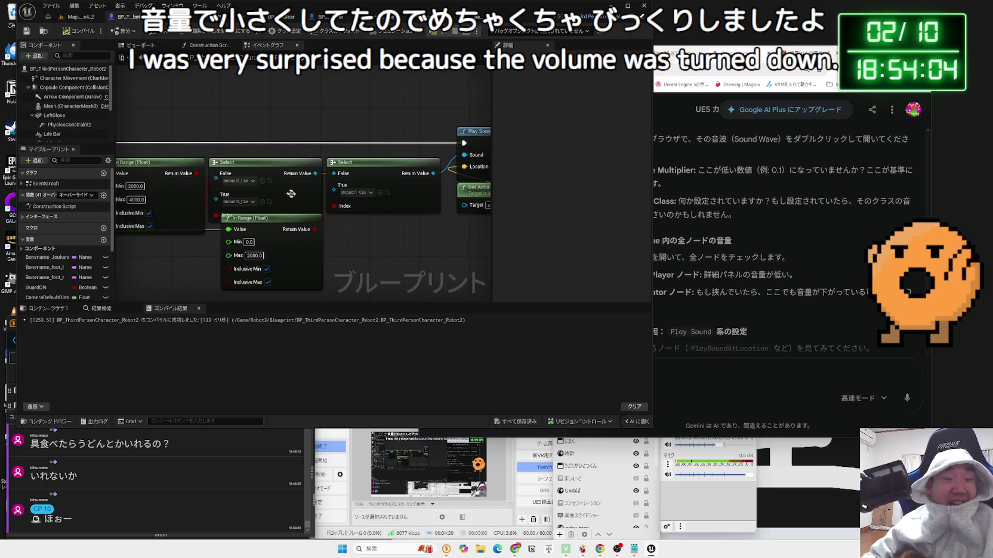
scroll(357, 229, "down", 3)
scroll(240, 249, "up", 3)
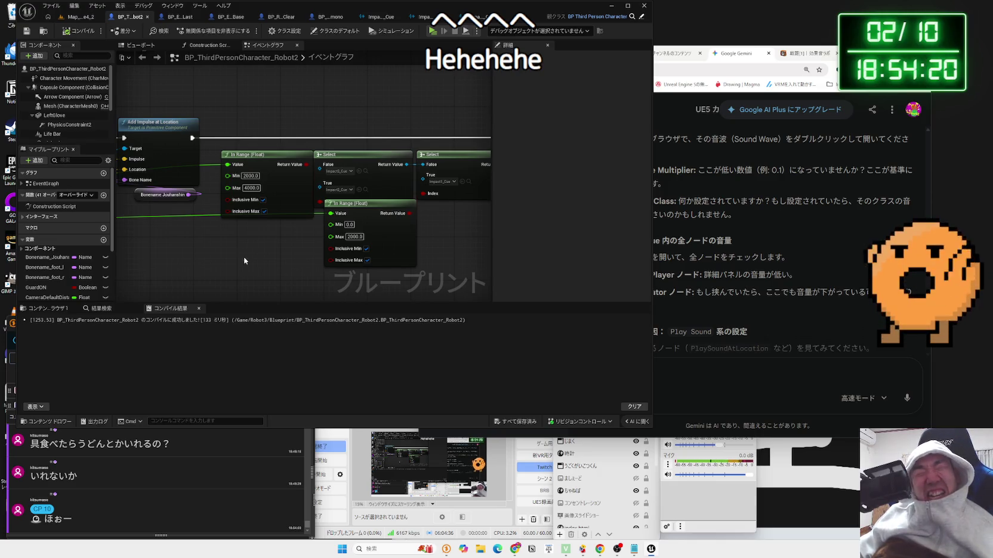
scroll(244, 257, "down", 1)
left_click_drag(244, 256, 419, 211)
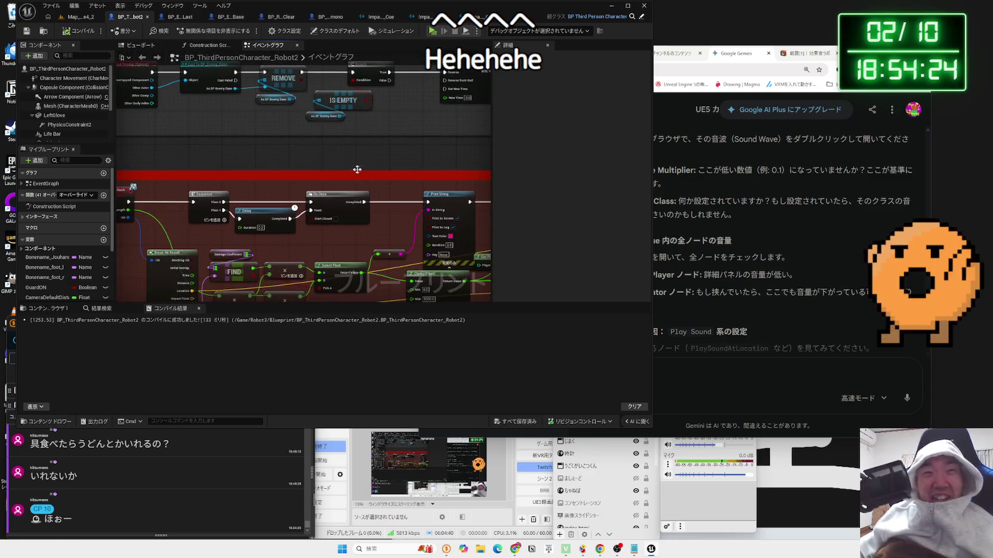
left_click_drag(357, 170, 284, 232)
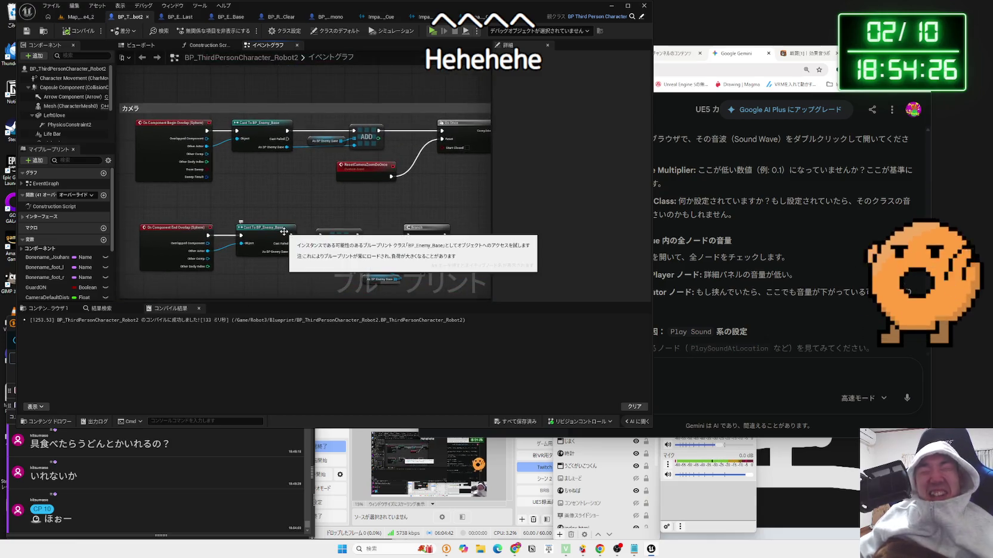
scroll(284, 231, "down", 3)
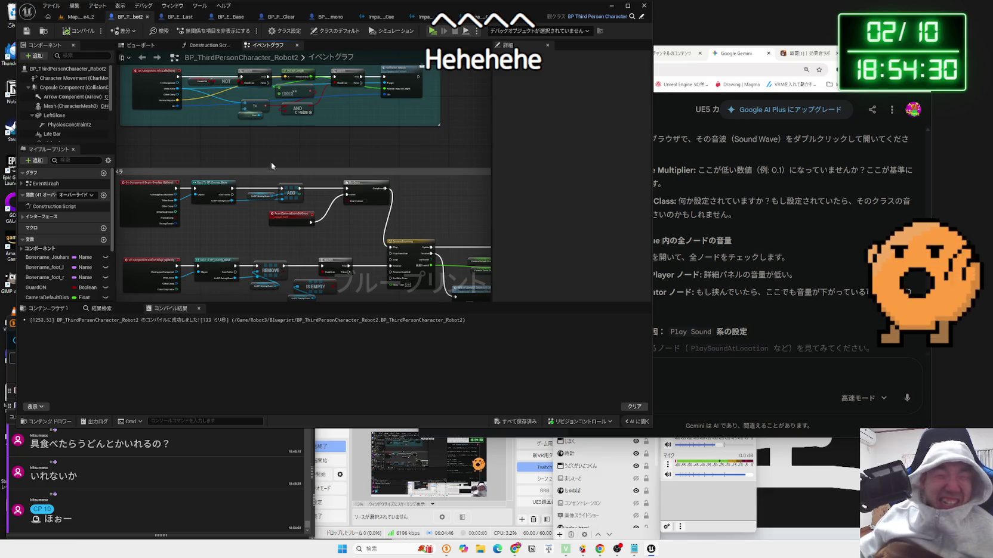
- Center the glove hit-handling nodes, then open a new blank browser tab
left_click_drag(271, 161, 300, 284)
scroll(369, 254, "down", 2)
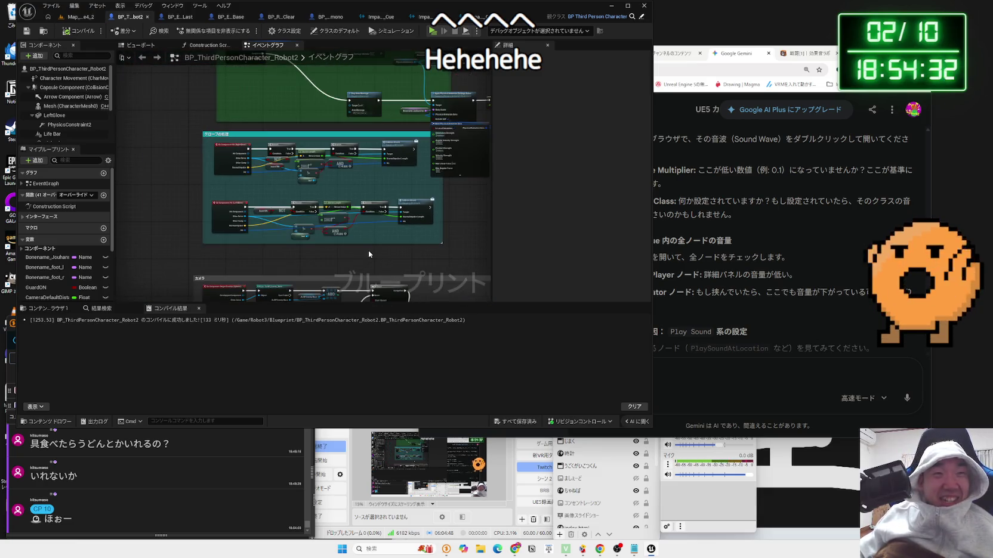
left_click_drag(369, 254, 338, 280)
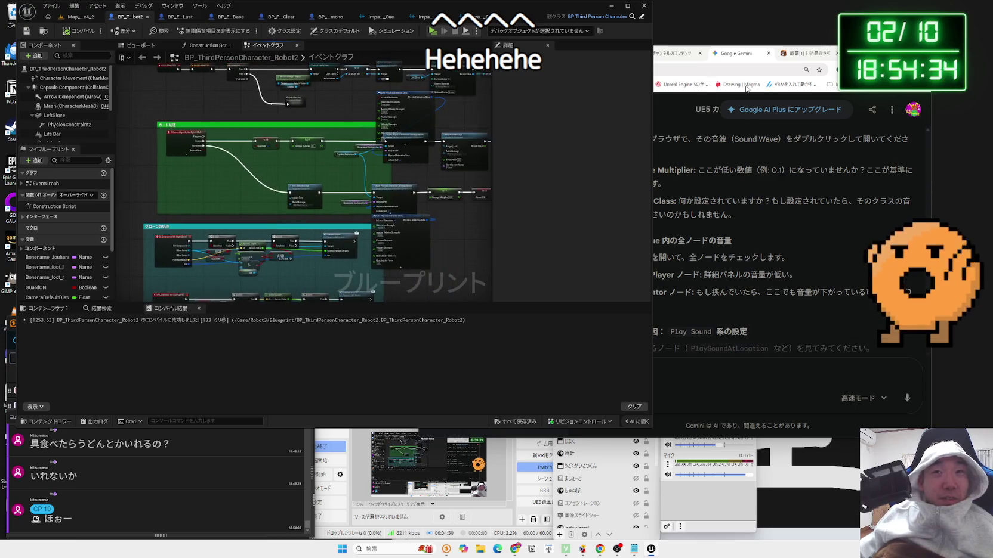
key("alt+Tab")
key("ctrl+t")
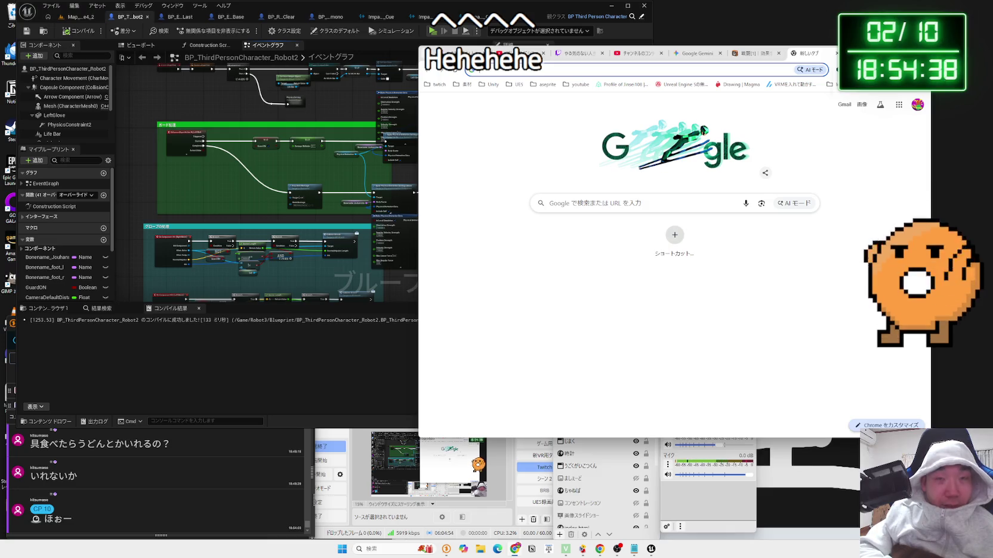
- Search Google for Falcon BGM and open the F-ZERO BIG BLUE video
type("ふぉ")
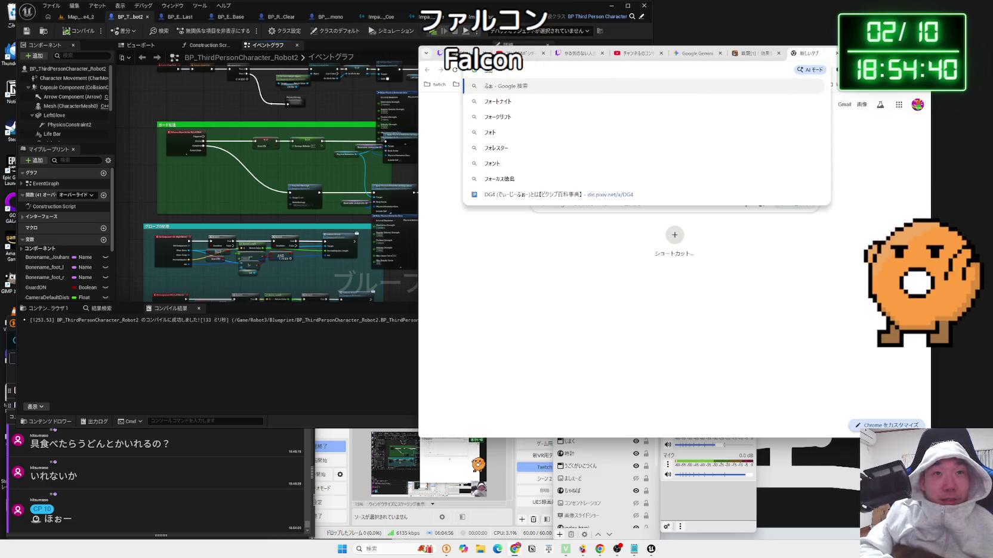
type("るk")
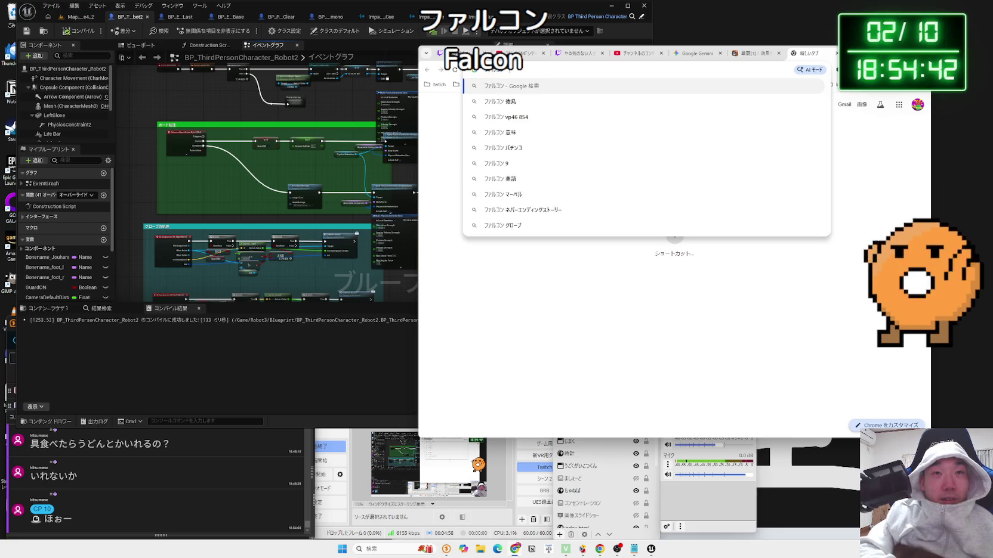
key("Return")
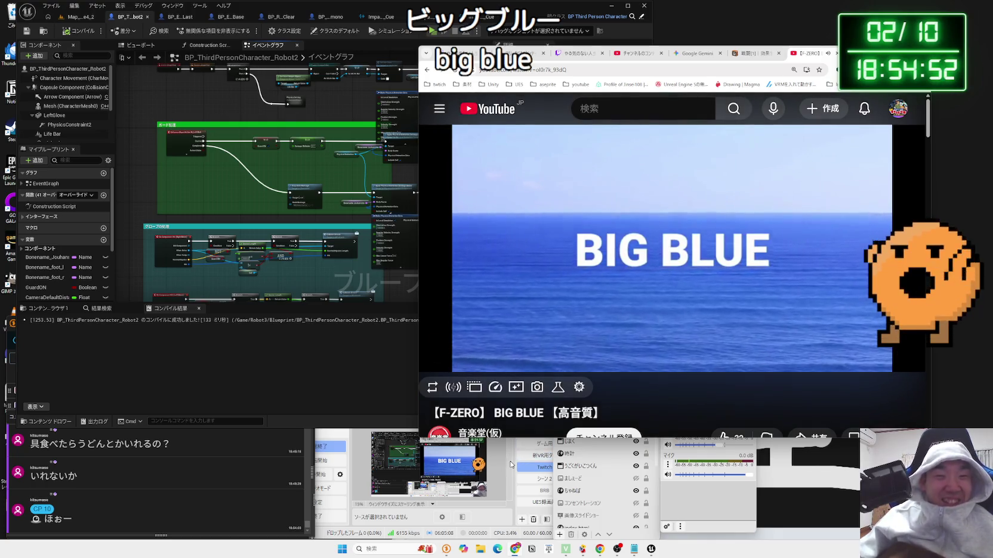
left_click(510, 465)
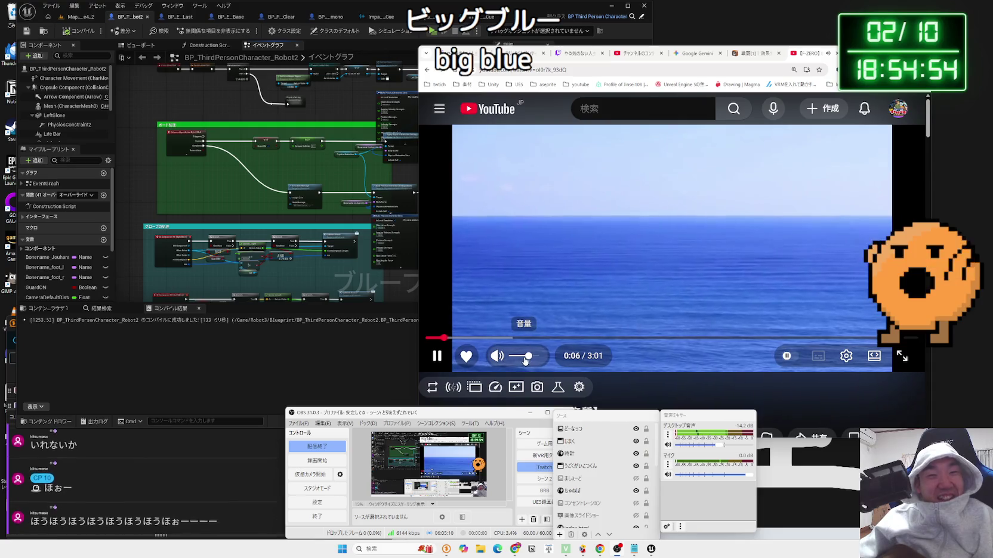
- Raise the video's volume slightly and select the 【F-ZERO】 BIG BLUE title text
left_click_drag(525, 360, 535, 360)
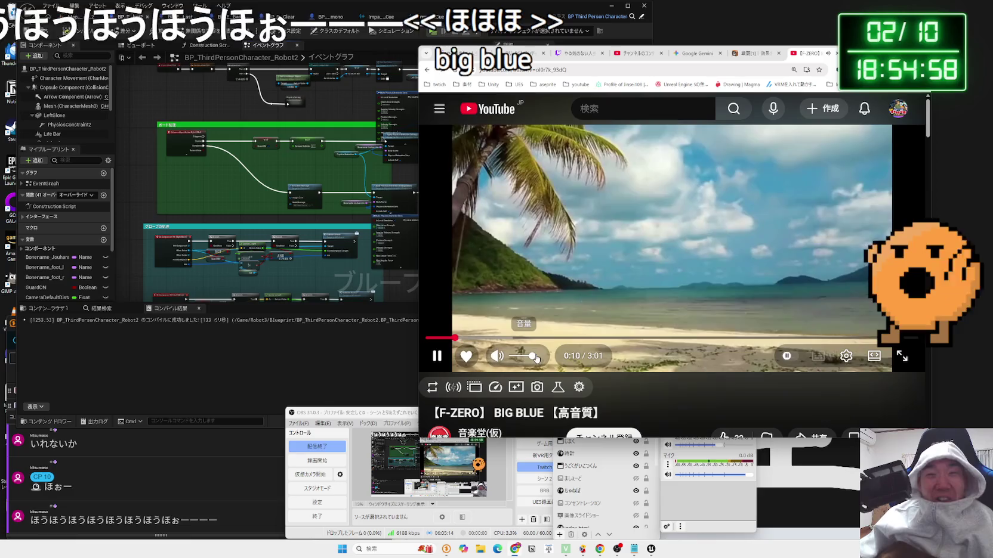
scroll(634, 392, "down", 3)
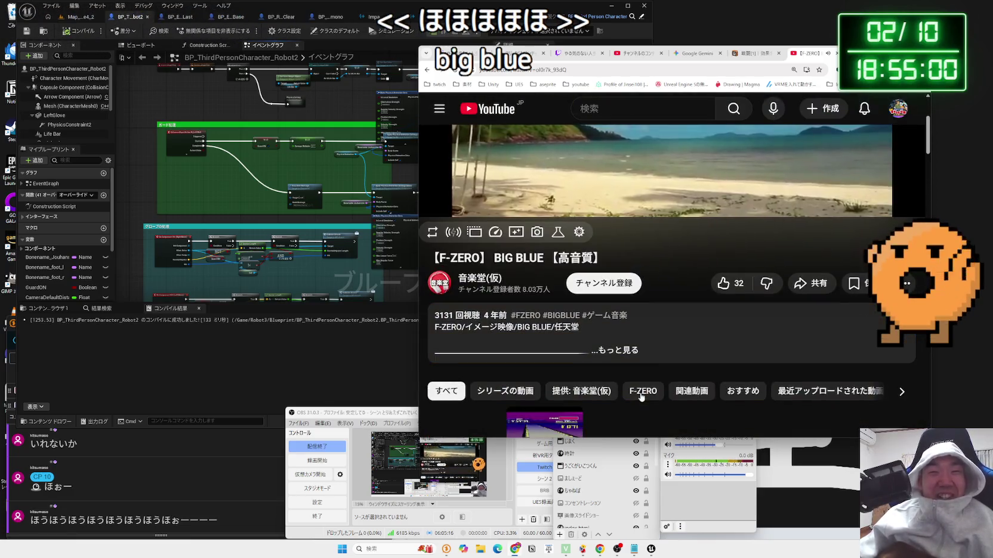
scroll(635, 392, "up", 2)
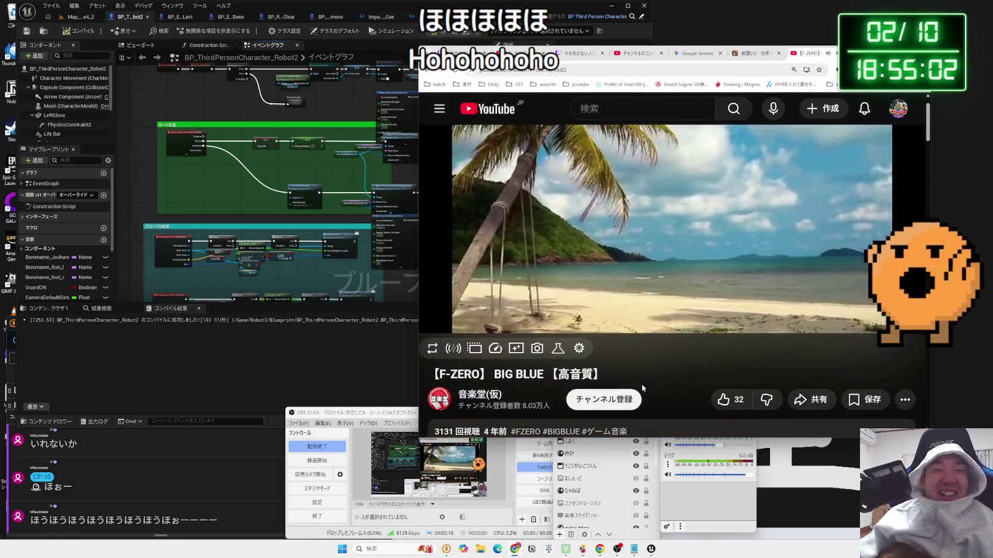
left_click_drag(655, 376, 436, 374)
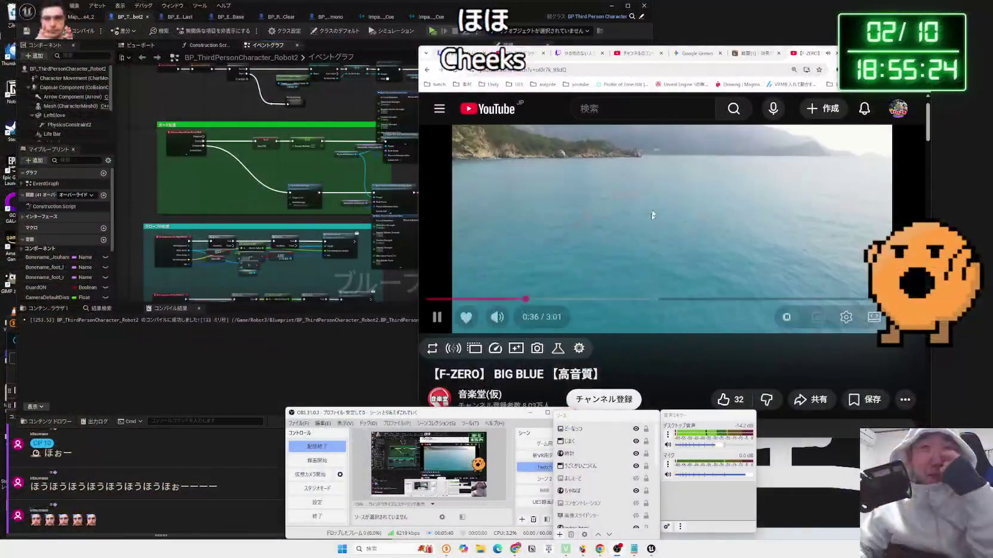
- Check the Gemini and 効果音ラボ battle sound tabs, then return to the Unreal Editor
left_click(695, 53)
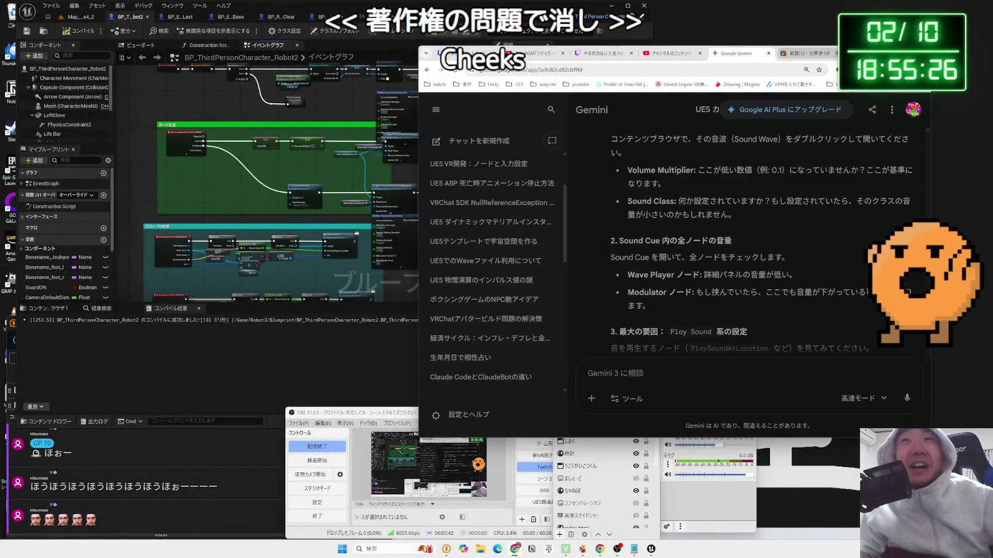
left_click(827, 52)
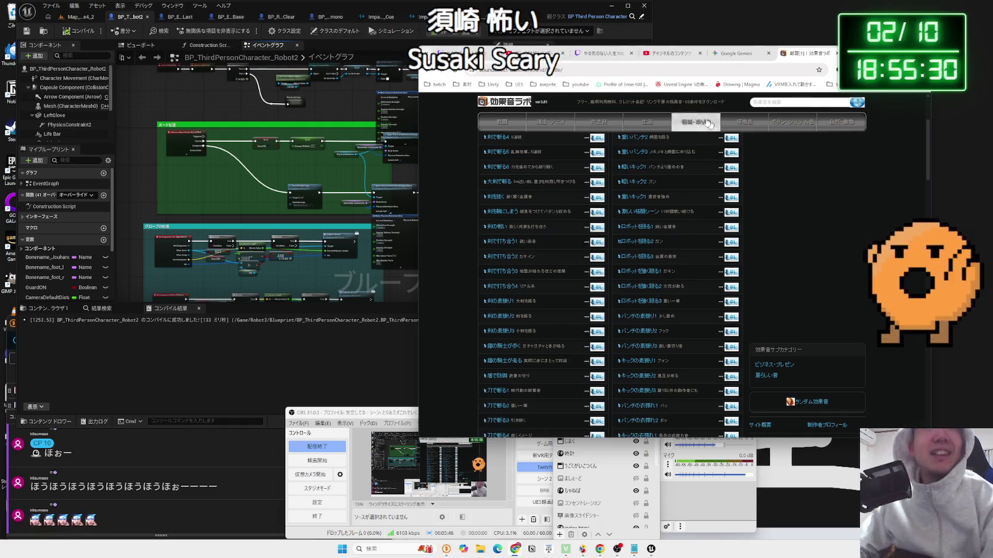
left_click(325, 95)
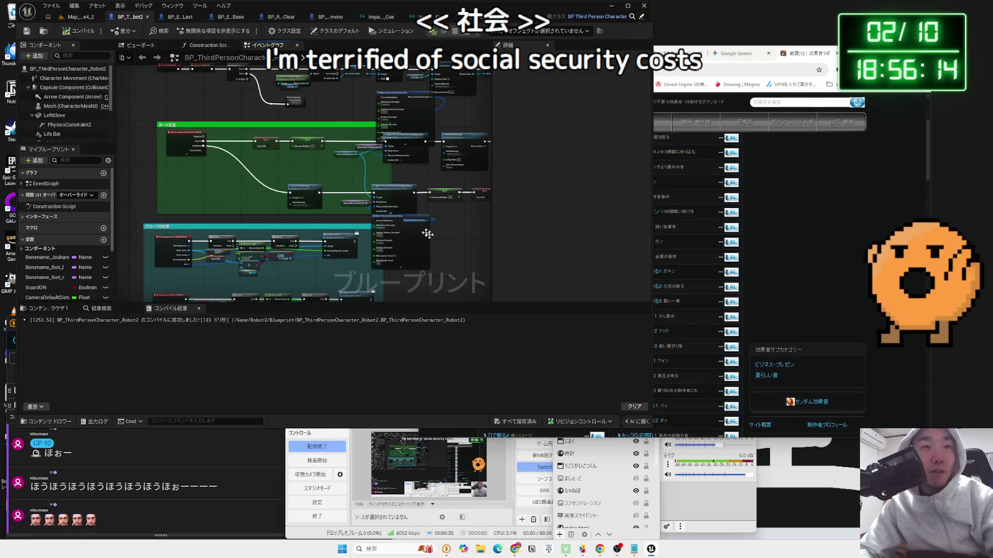
- Rearrange the lower-row graph nodes, moving the Stop Anim Montage node into place
scroll(342, 244, "down", 3)
scroll(340, 236, "up", 5)
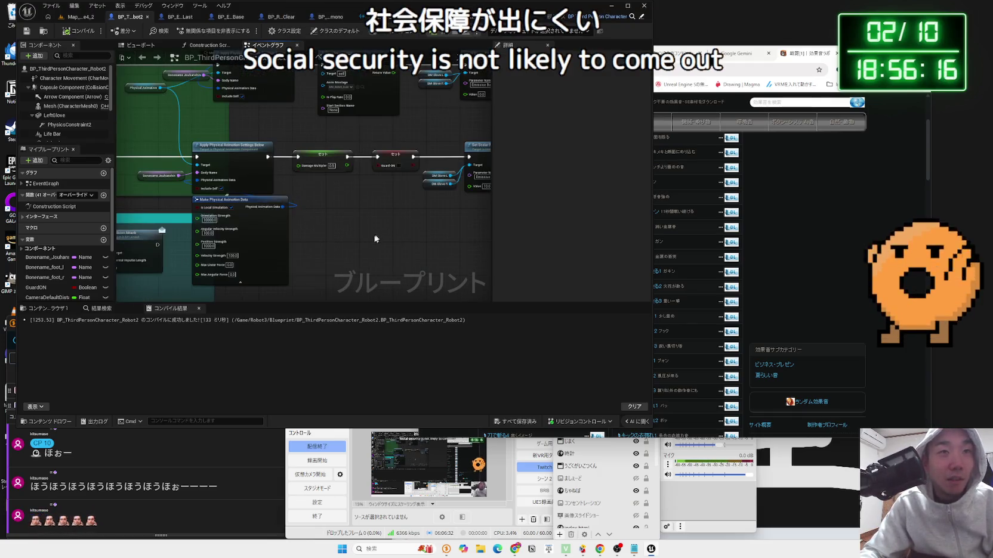
mouse_move(377, 208)
left_mouse_down()
mouse_move(410, 230)
mouse_move(339, 241)
left_mouse_up()
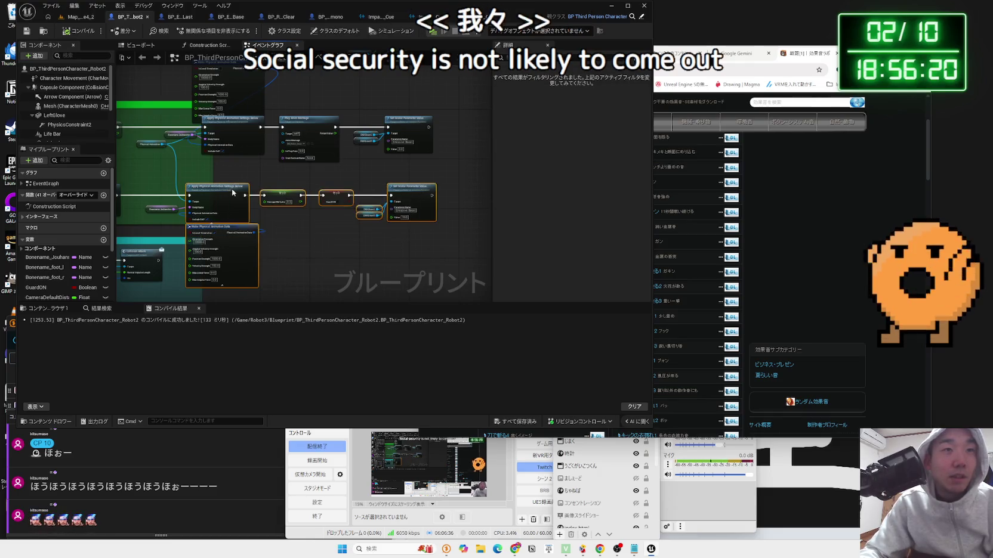
mouse_move(233, 193)
left_mouse_down()
mouse_move(231, 180)
mouse_move(396, 189)
left_mouse_up()
left_click(265, 185)
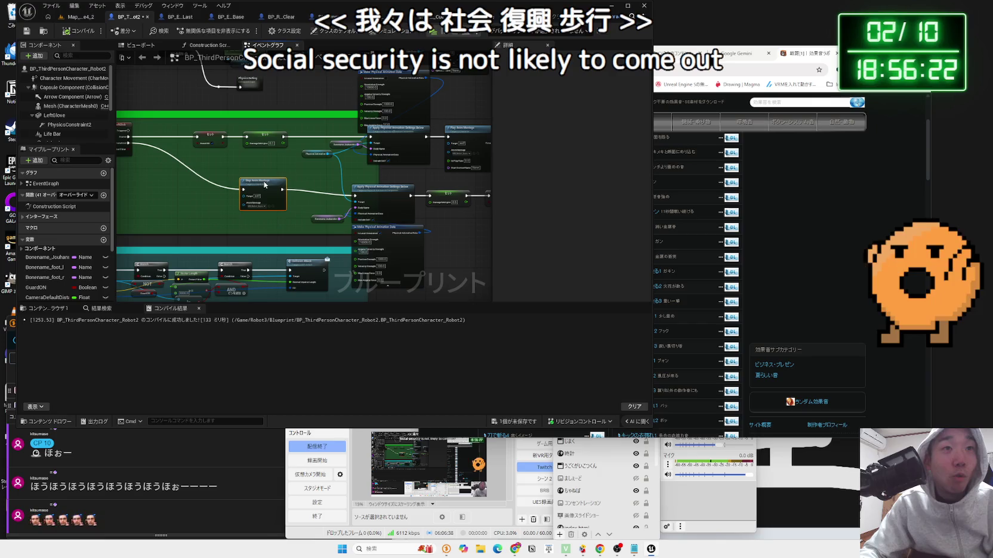
left_click_drag(264, 185, 368, 187)
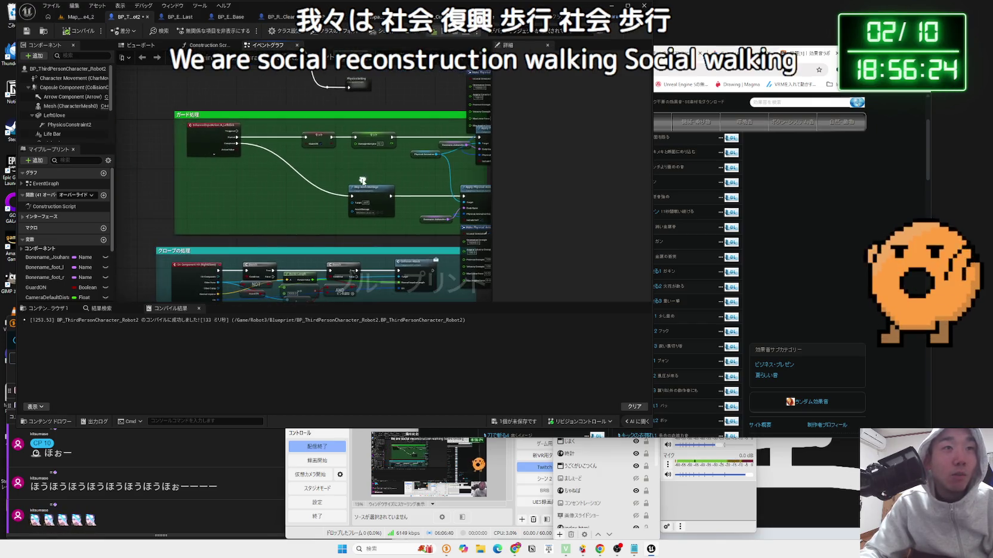
scroll(382, 182, "down", 3)
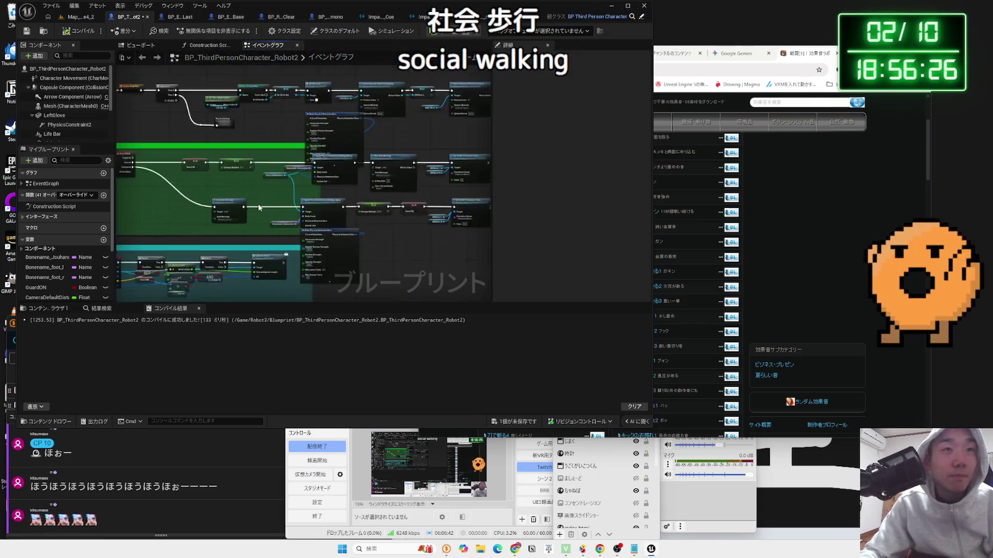
scroll(386, 234, "up", 4)
- Tidy the Apply Physical Animation and Set nodes and the lower-row nodes
mouse_move(460, 249)
left_mouse_down()
mouse_move(334, 179)
mouse_move(209, 170)
left_mouse_up()
left_click_drag(268, 177, 264, 178)
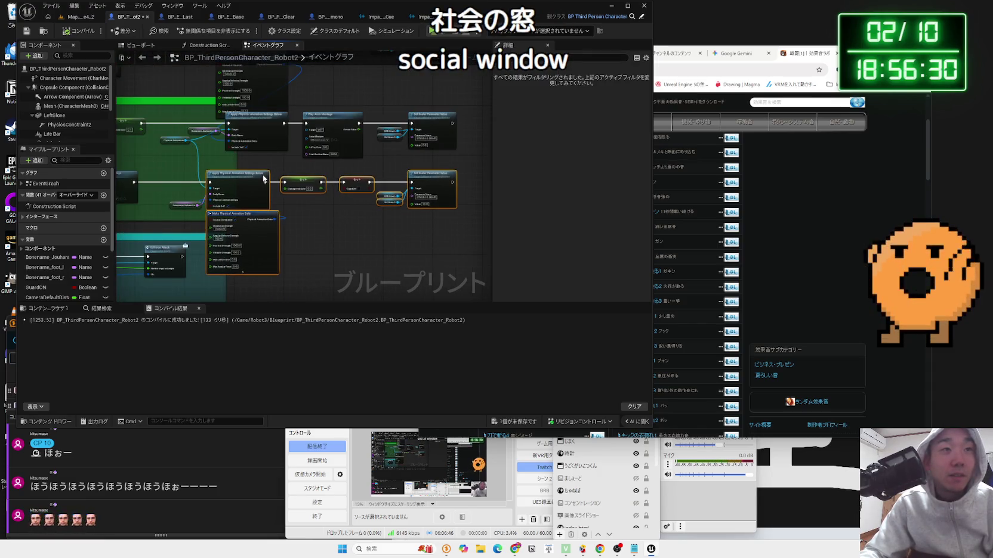
left_click(191, 196)
left_click_drag(431, 216, 431, 217)
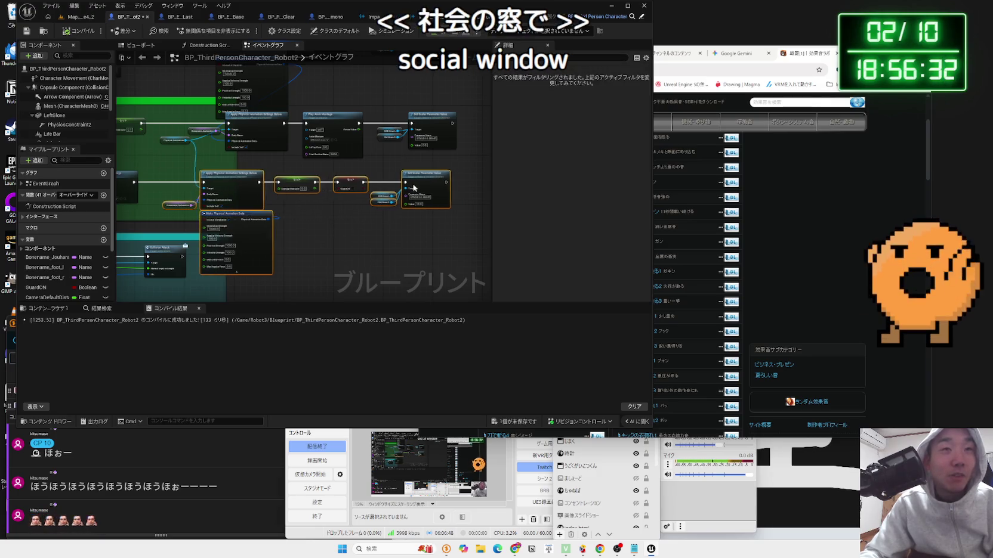
left_click_drag(357, 185, 349, 185)
left_click(319, 231)
- Pan over the impulse and random-range nodes, then return to the Map_White4_2 level
left_click_drag(319, 231, 422, 205)
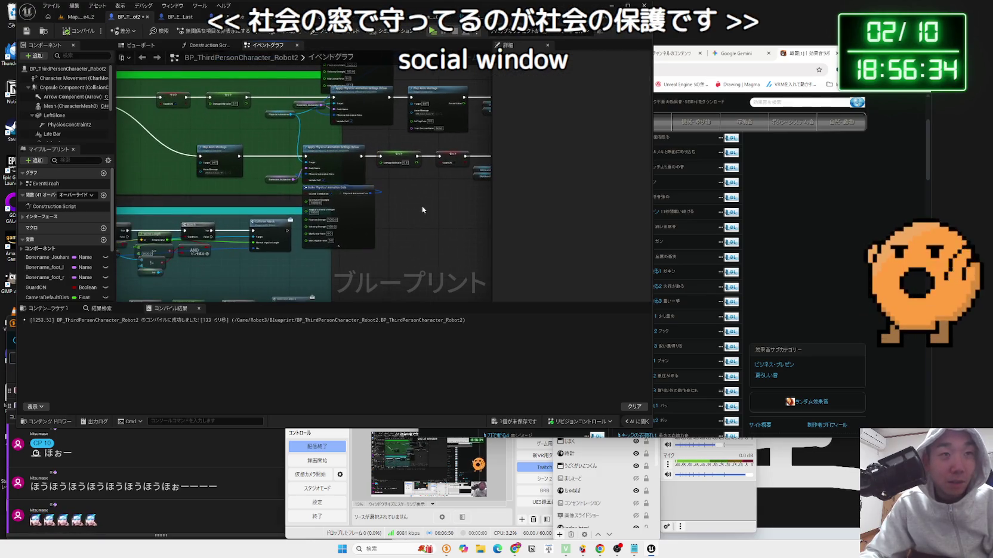
scroll(422, 205, "down", 2)
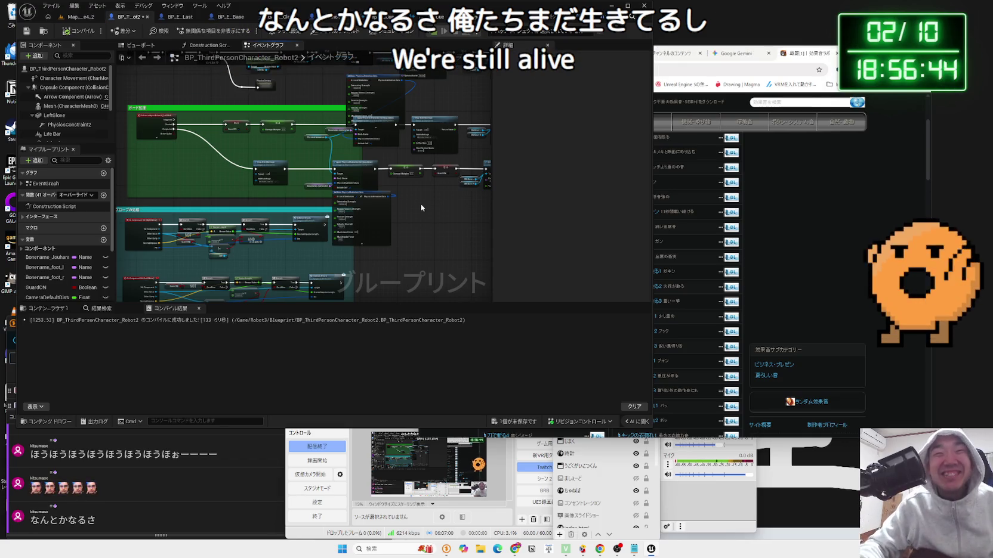
scroll(416, 241, "down", 4)
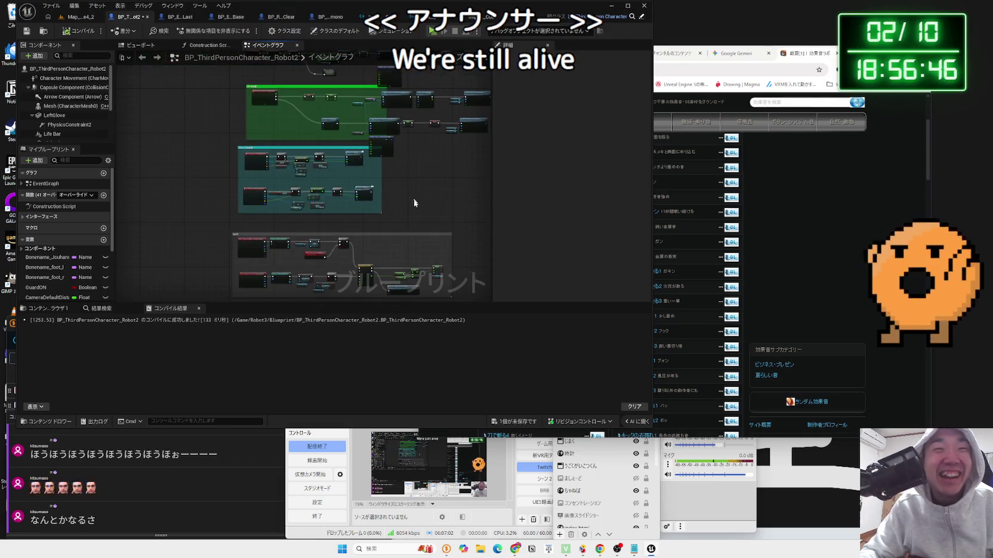
left_click_drag(490, 280, 354, 243)
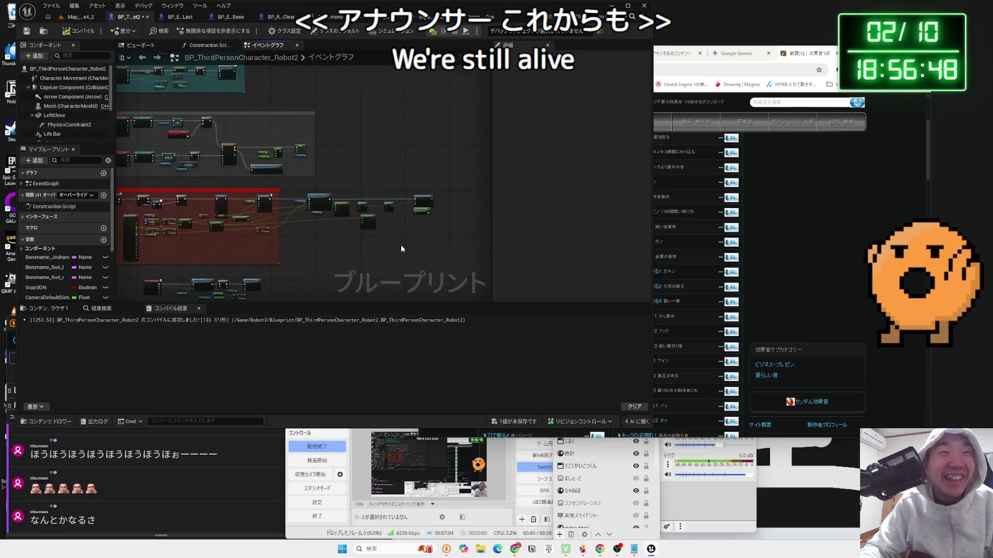
scroll(412, 244, "up", 5)
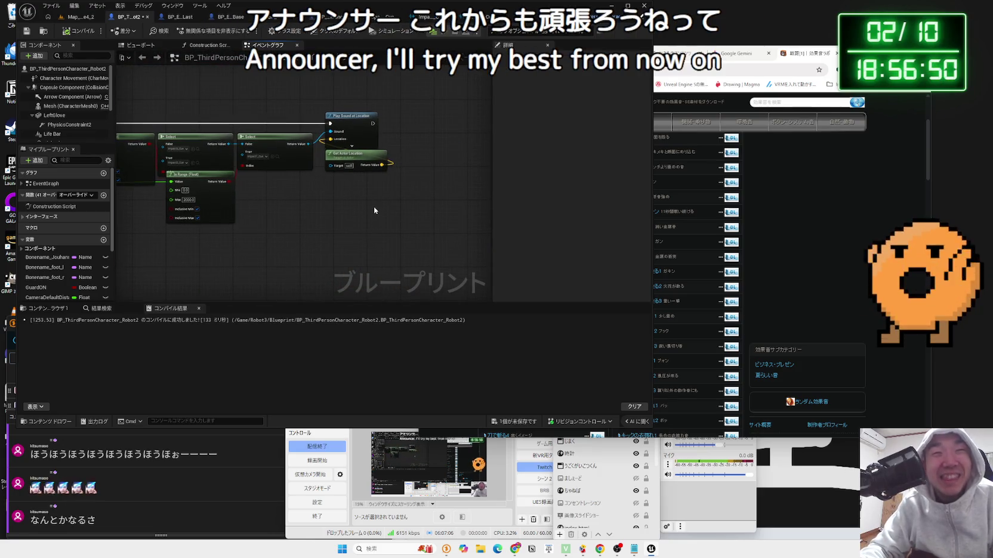
left_click_drag(301, 209, 443, 207)
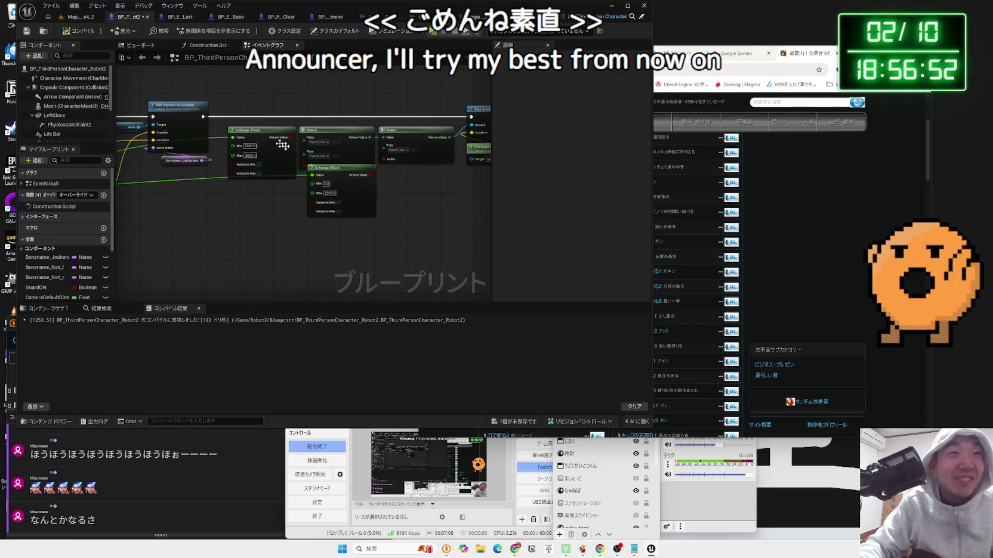
left_click(87, 18)
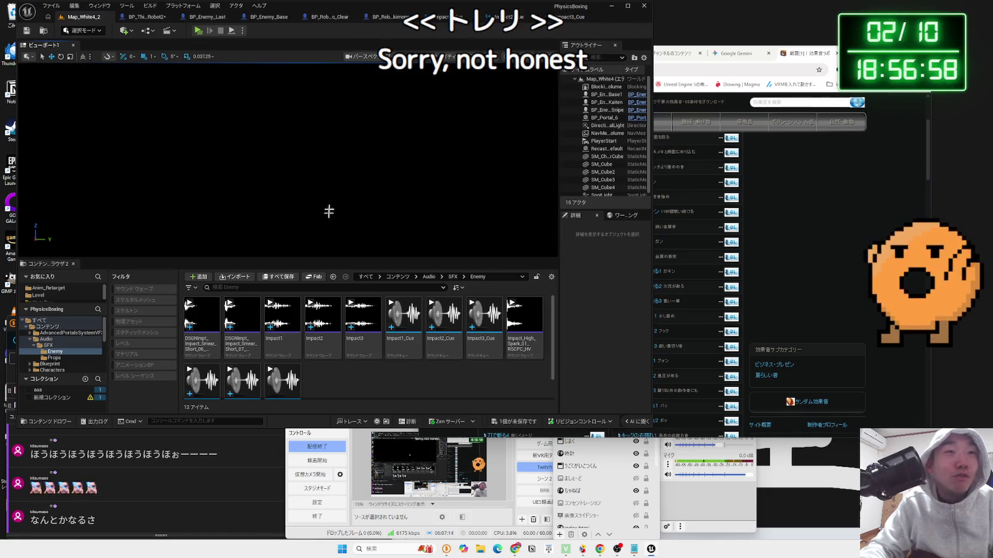
- Browse the Audio, SFX, Blueprint, Characters/Mannequins and Examples folders in the Content Browser
key("alt+Left")
key("alt+Left")
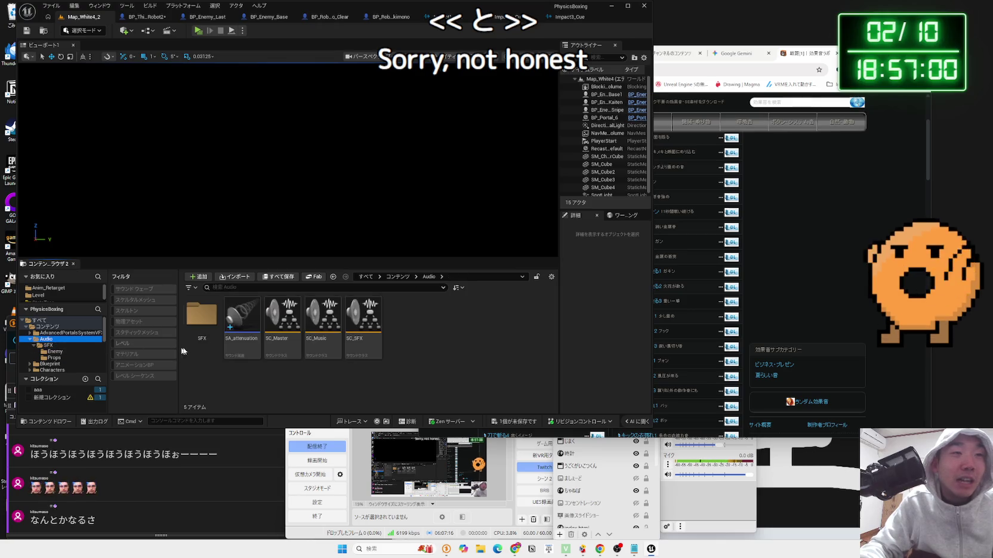
left_click(52, 364)
left_click(56, 370)
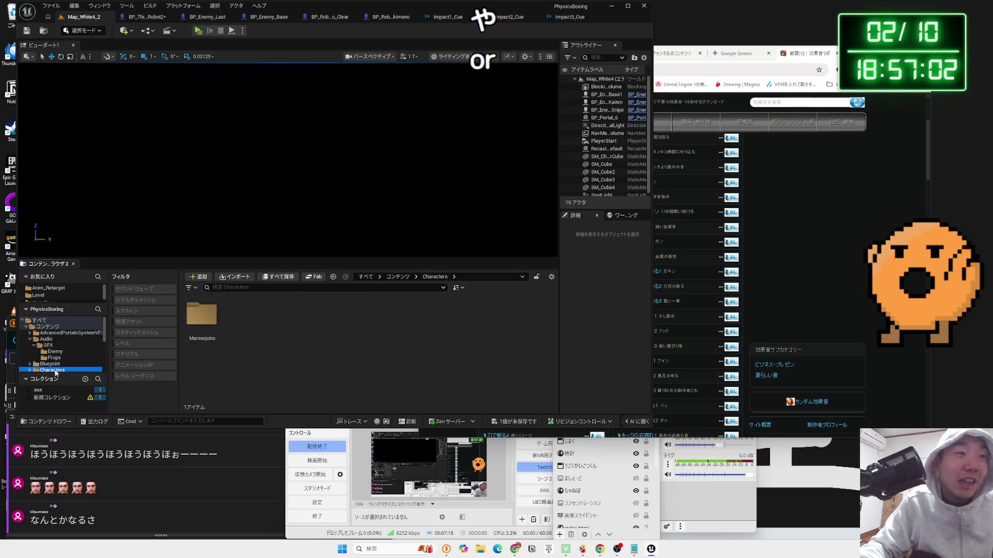
double_click(215, 332)
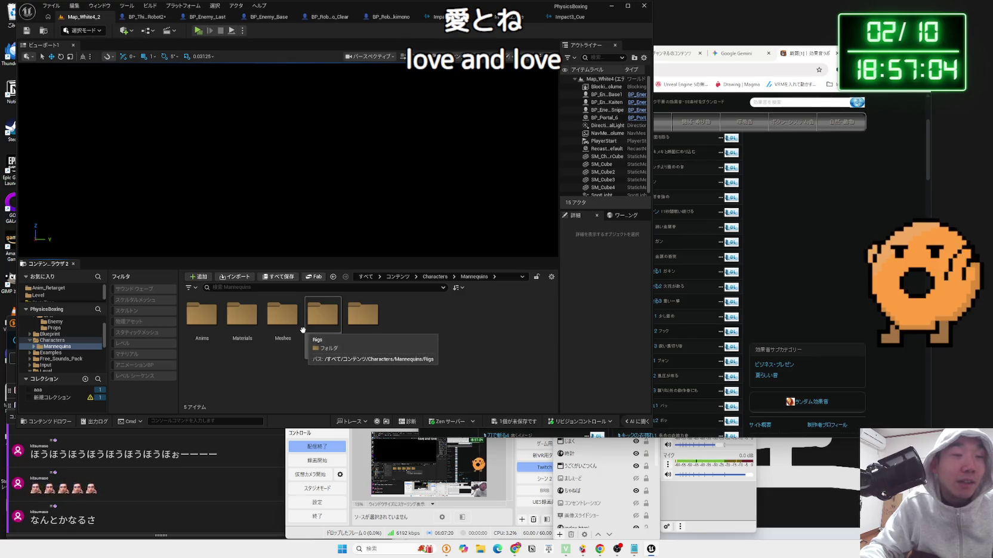
scroll(57, 340, "up", 2)
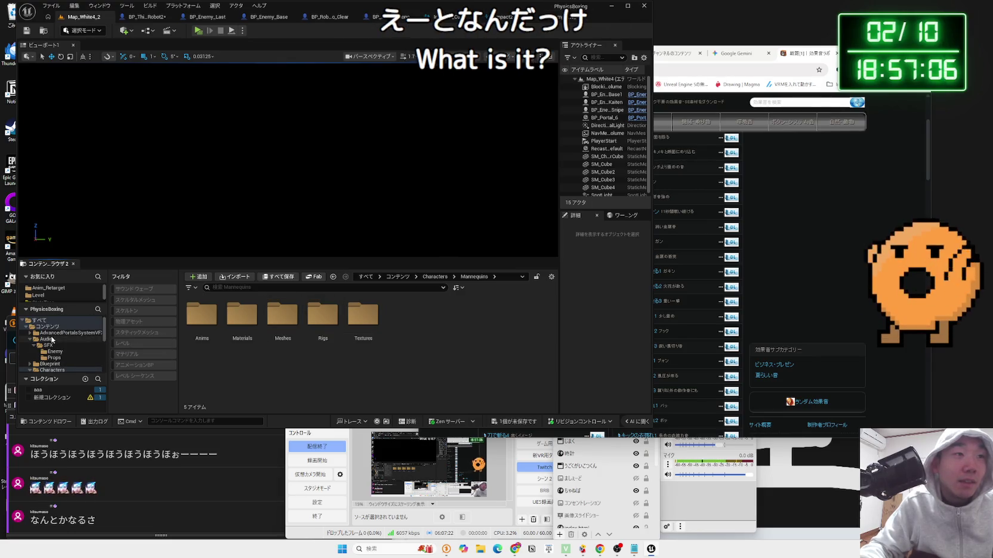
left_click(53, 358)
left_click(48, 345)
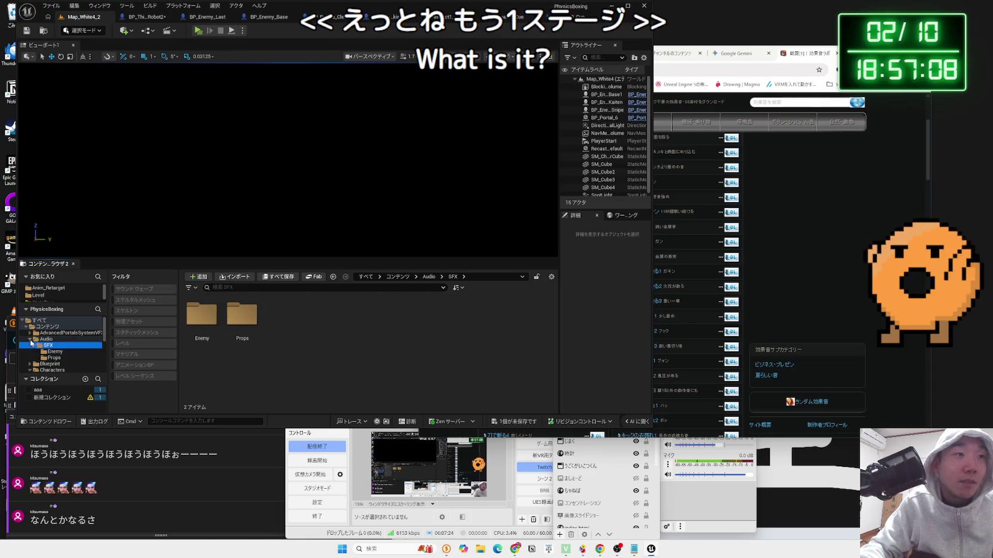
double_click(46, 339)
double_click(51, 352)
left_click(55, 358)
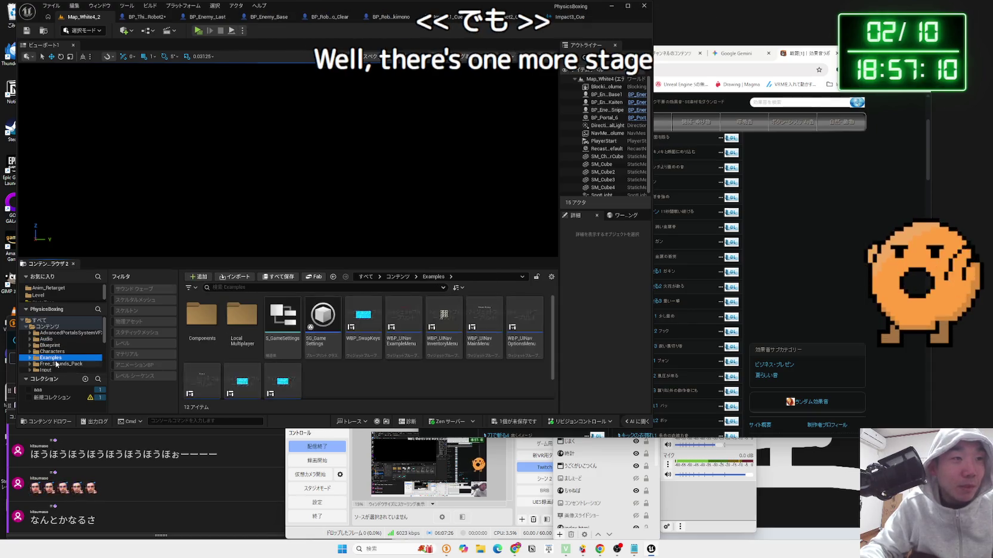
- Expand the Level folder and peek into WhiteStage2, WhiteStage and White4
scroll(57, 369, "down", 2)
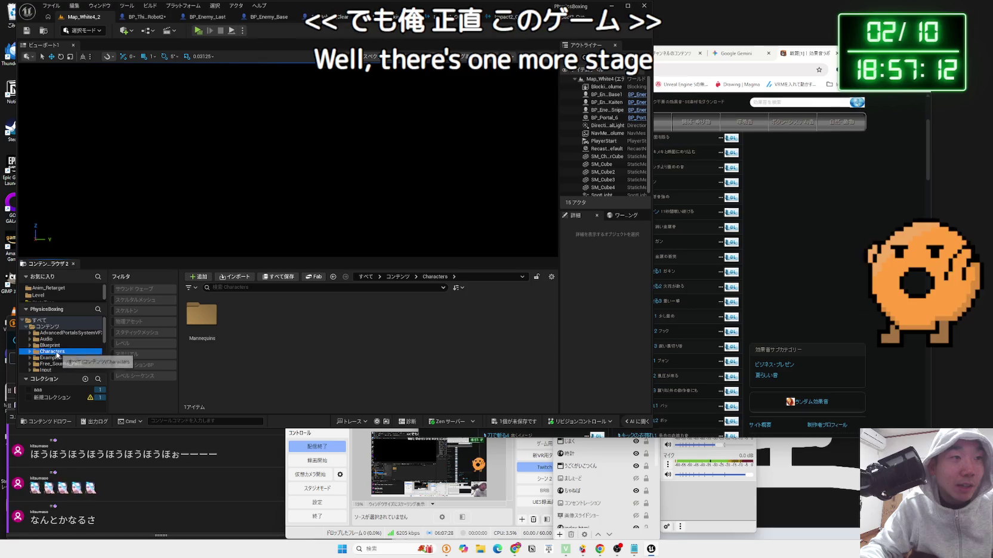
double_click(58, 352)
double_click(35, 354)
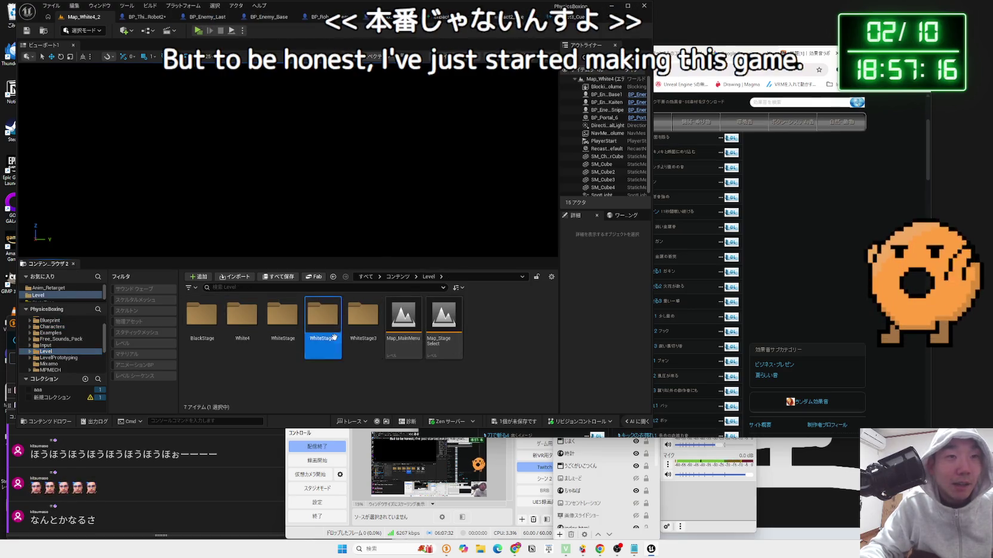
double_click(334, 337)
key("alt+Left")
double_click(283, 328)
key("alt+Left")
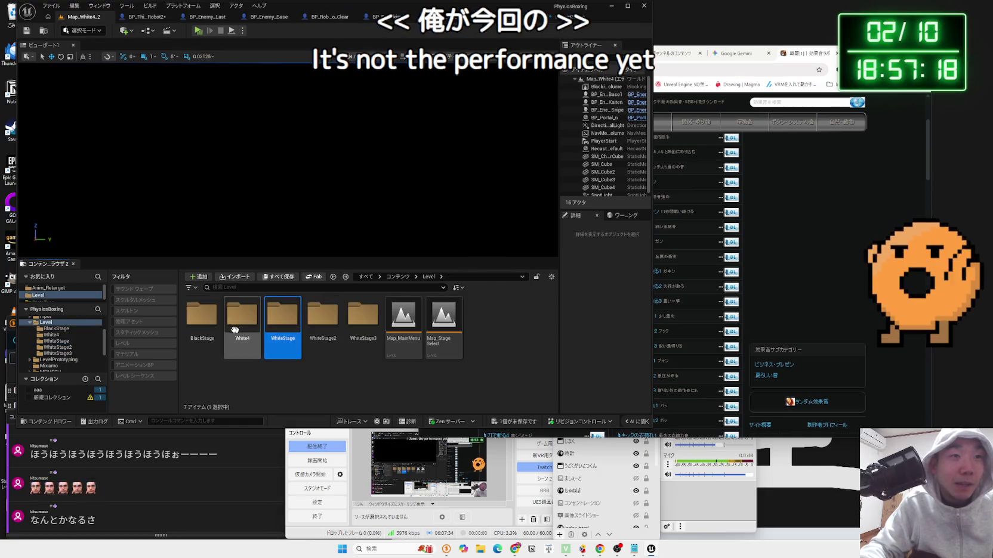
double_click(234, 330)
key("alt+Left")
- Check BlackStage, WhiteStage and WhiteStage2, then open Map_White3_1 from WhiteStage3
double_click(201, 316)
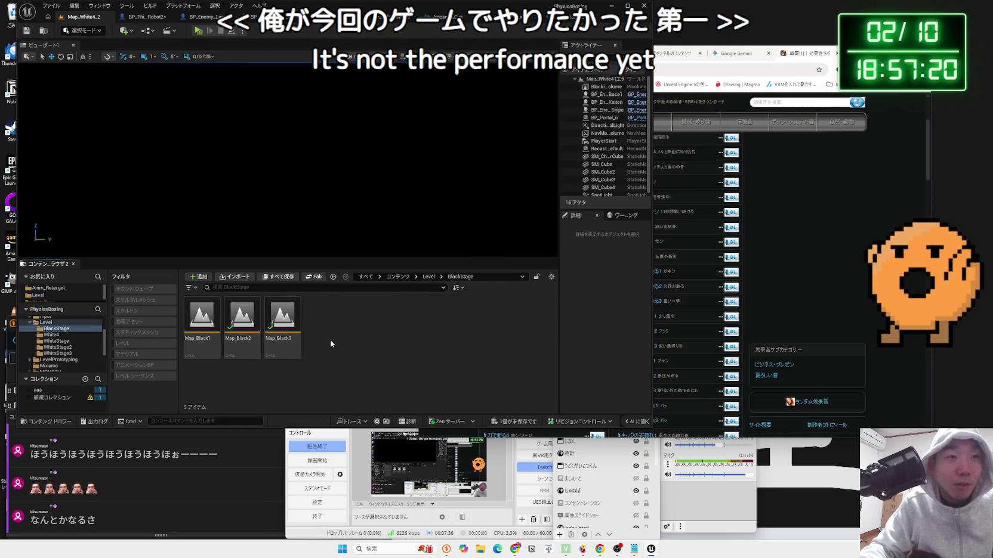
key("alt+Left")
double_click(283, 322)
key("alt+Left")
double_click(315, 329)
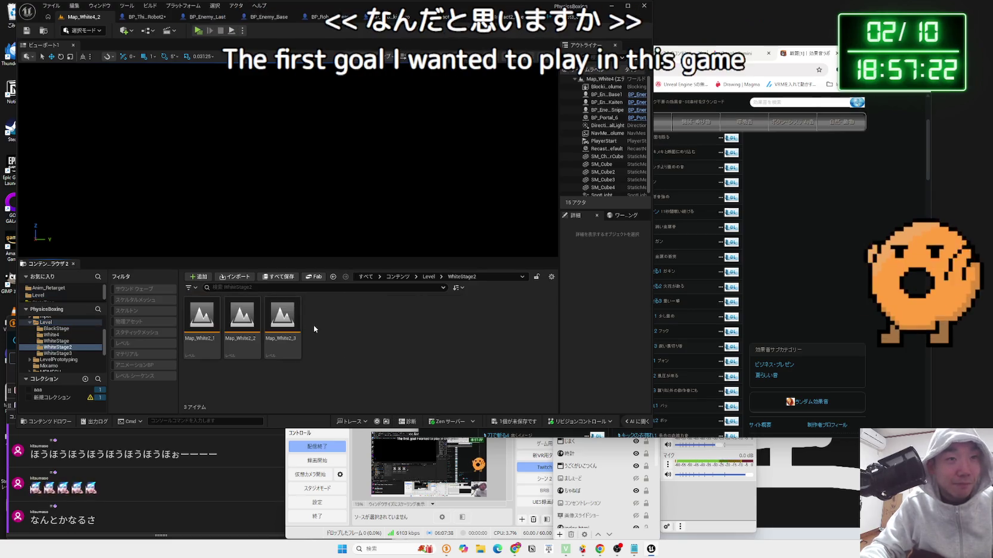
key("alt+Left")
double_click(358, 319)
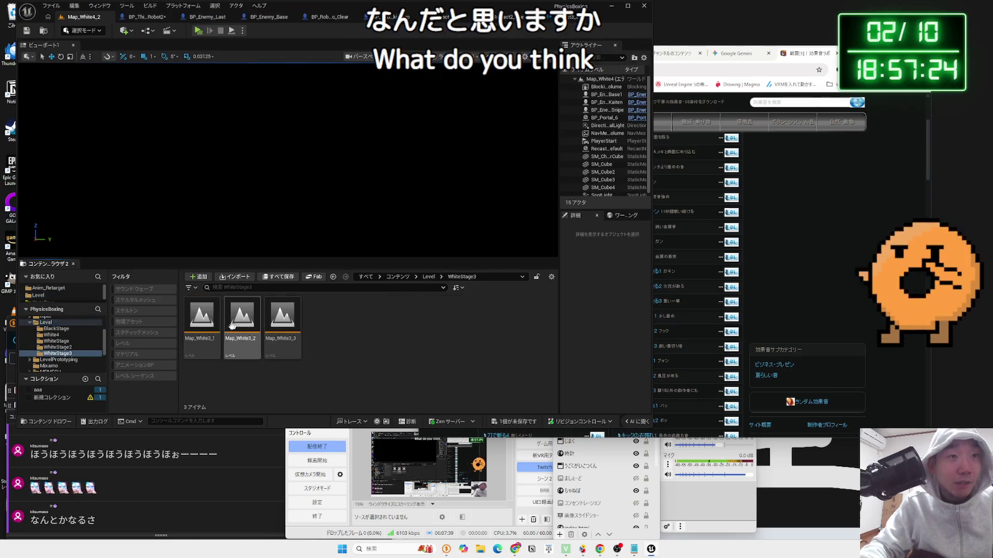
double_click(201, 316)
- Save pending changes to load Map_White3_1 and play-test it briefly
left_click(492, 362)
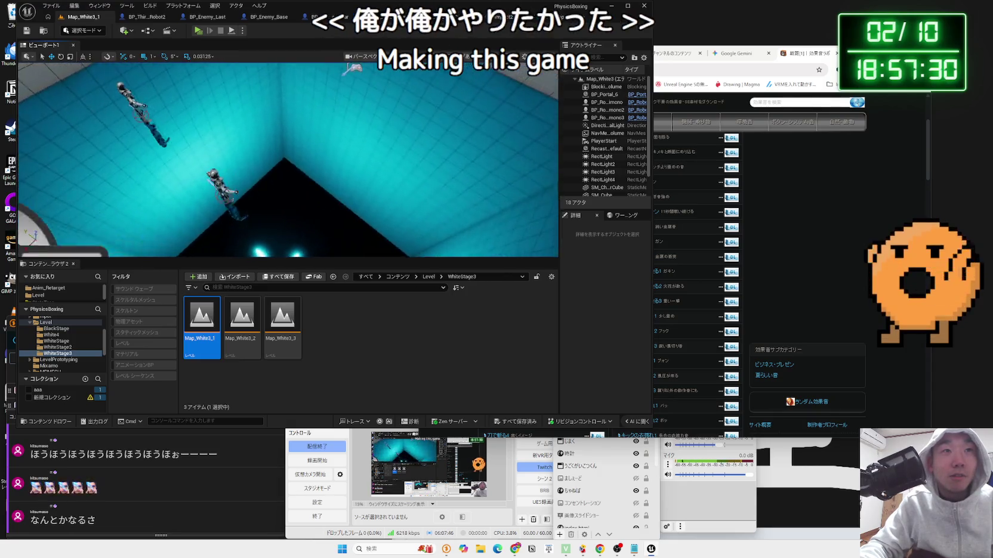
left_click(196, 31)
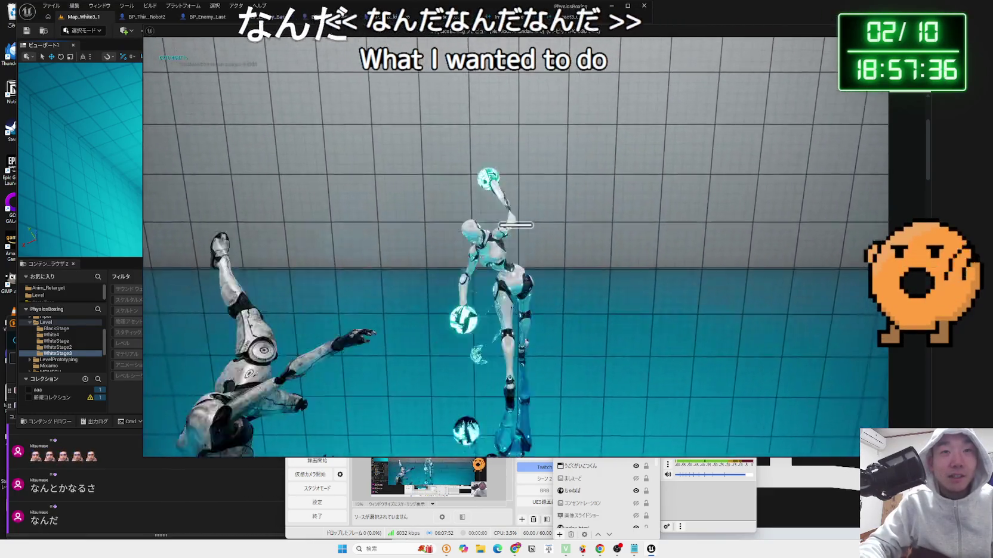
key("Escape")
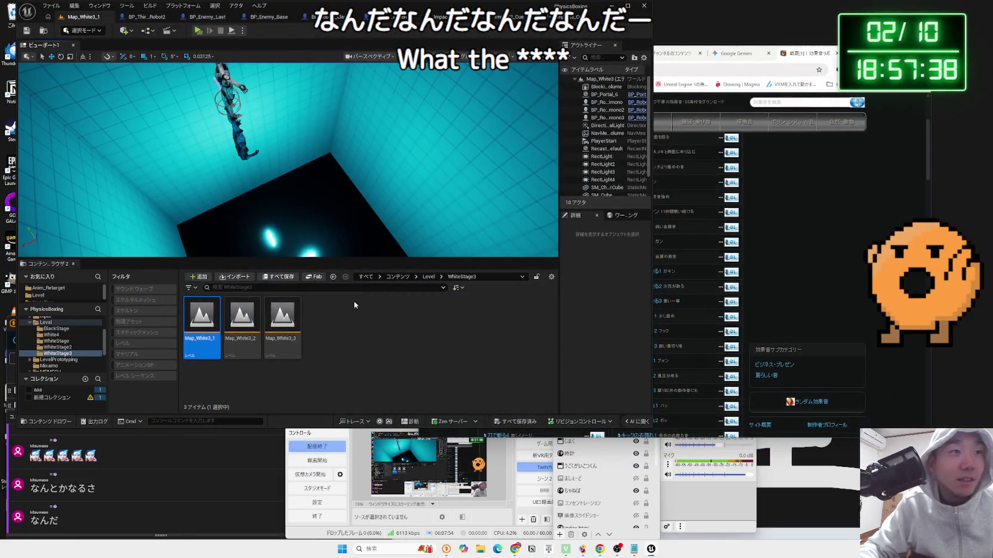
- Navigate the Content Browser through Level and Characters to the Blueprint/Enemy folder
left_click(39, 341)
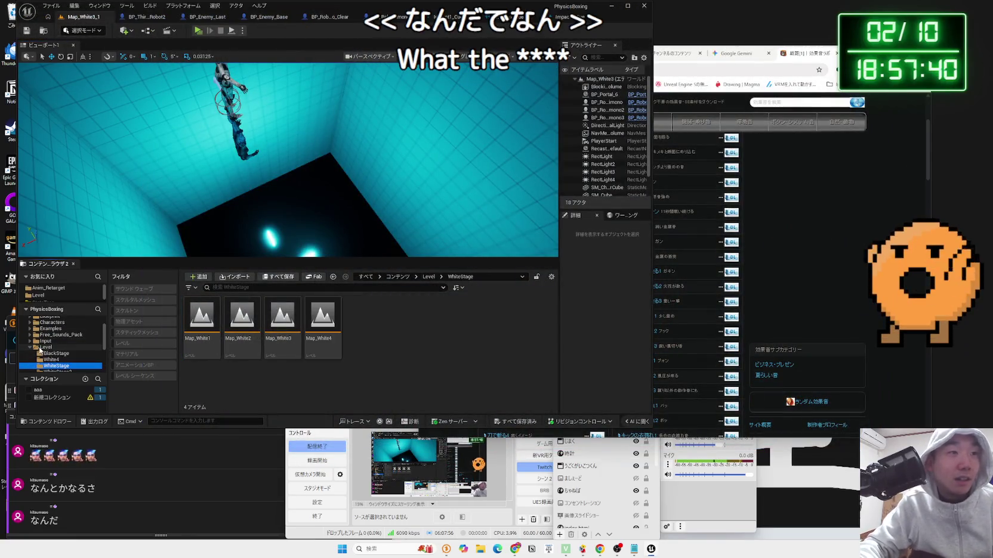
left_click(30, 348)
left_click(48, 323)
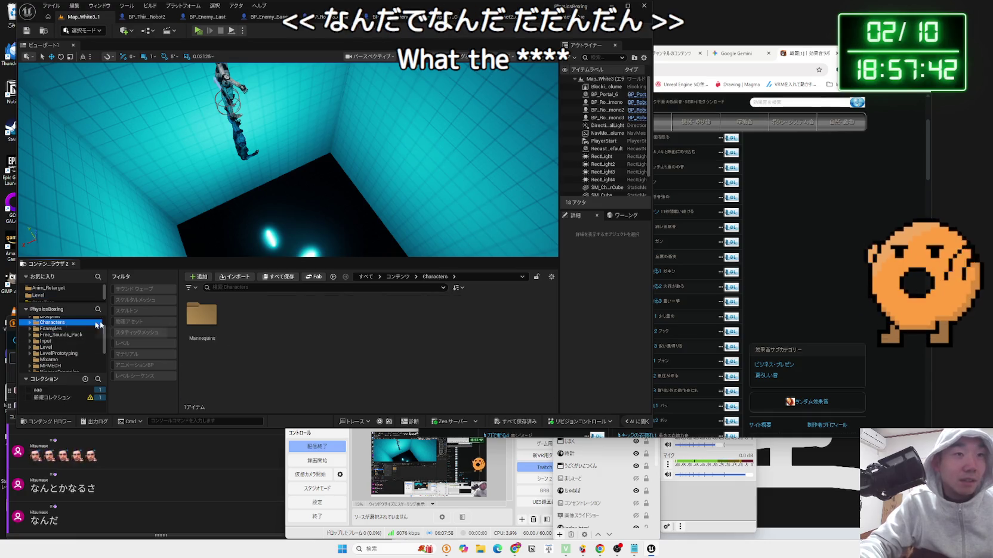
scroll(50, 337, "up", 2)
left_click(51, 342)
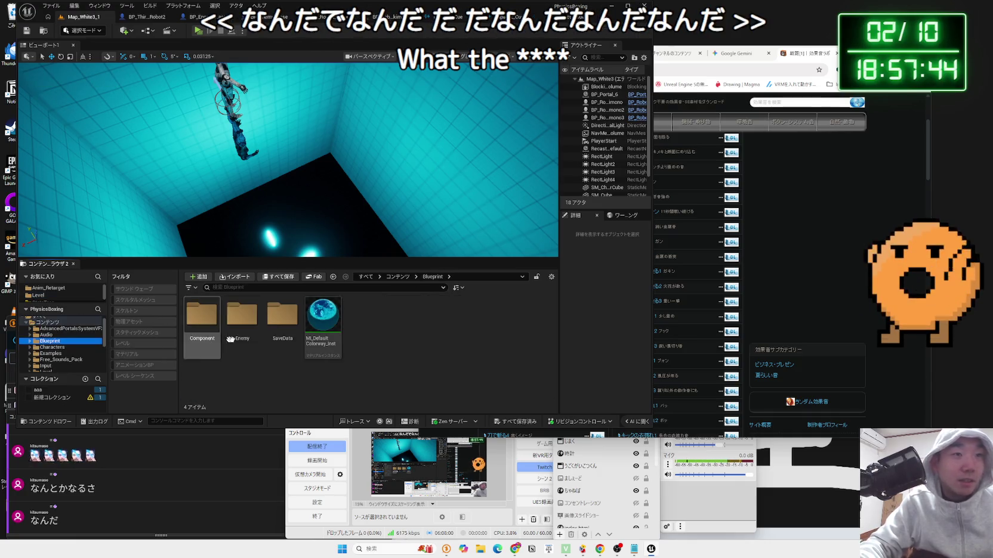
double_click(238, 337)
scroll(405, 372, "down", 1)
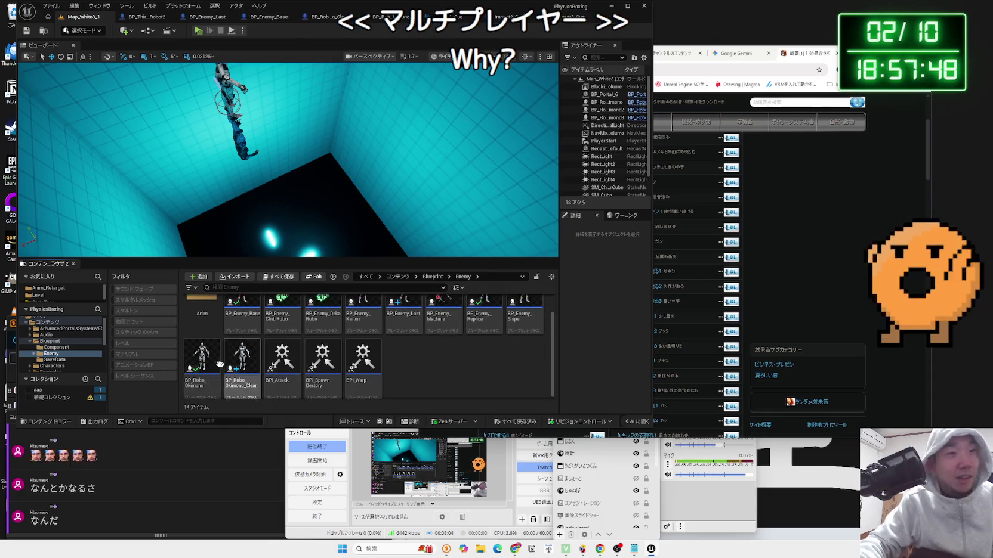
mouse_move(206, 365)
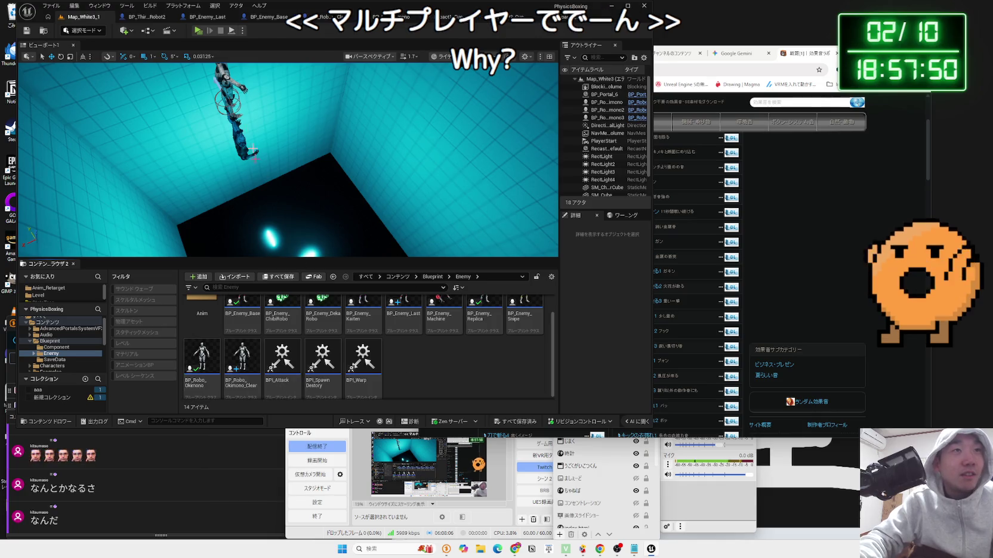
left_click(244, 31)
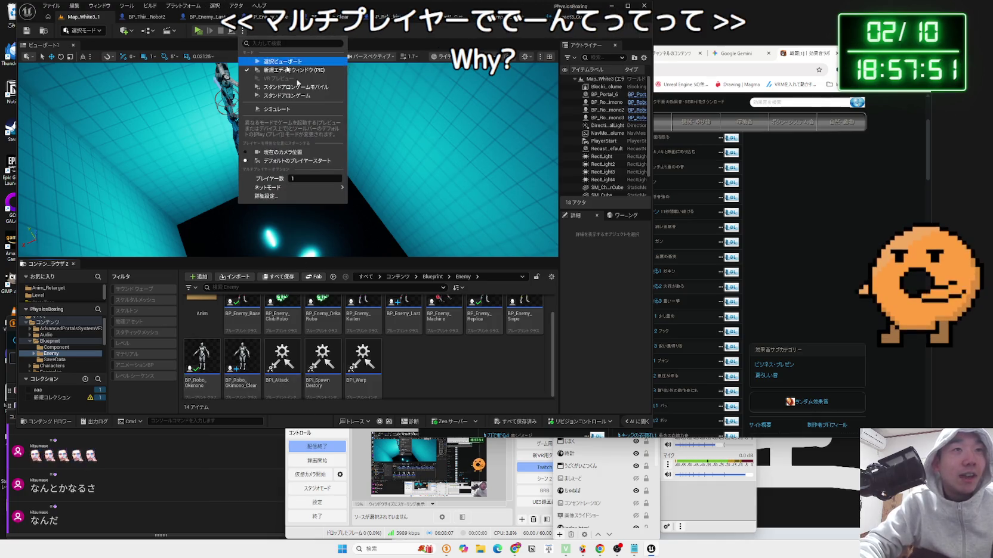
left_click(307, 179)
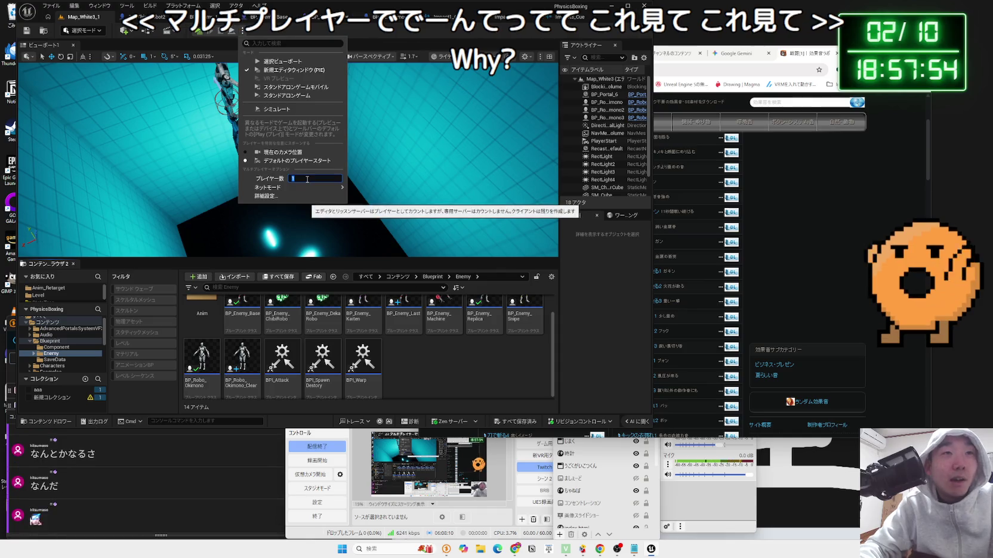
type("4")
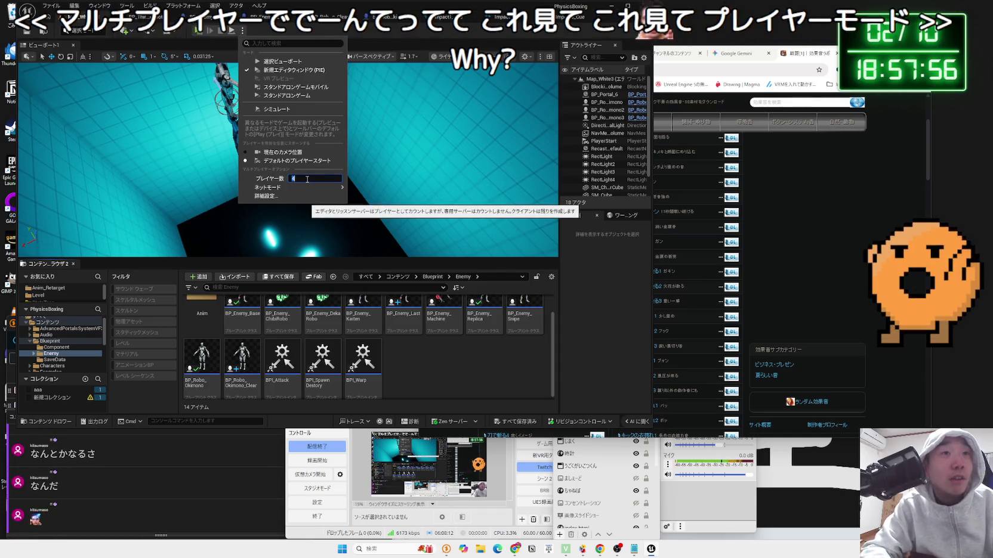
key("Return")
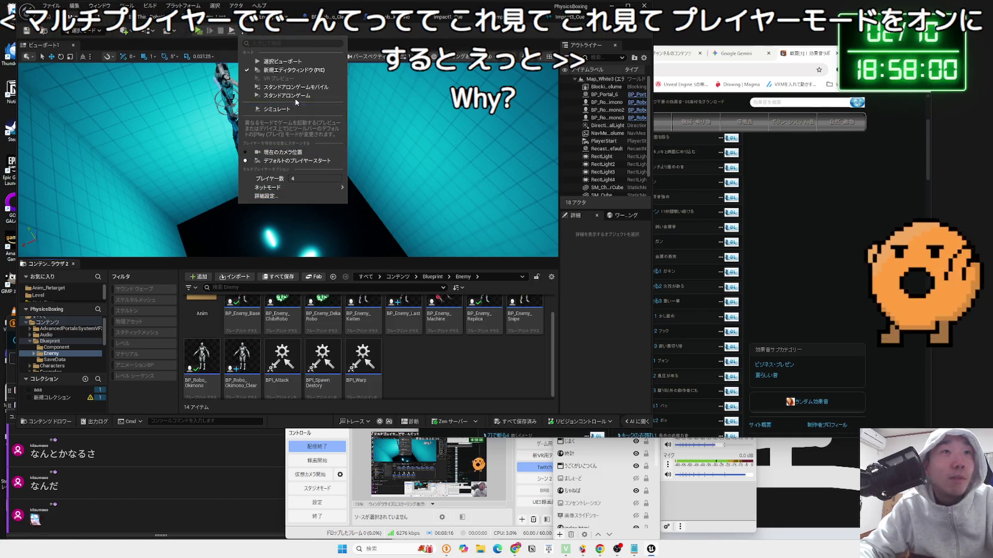
left_click(295, 71)
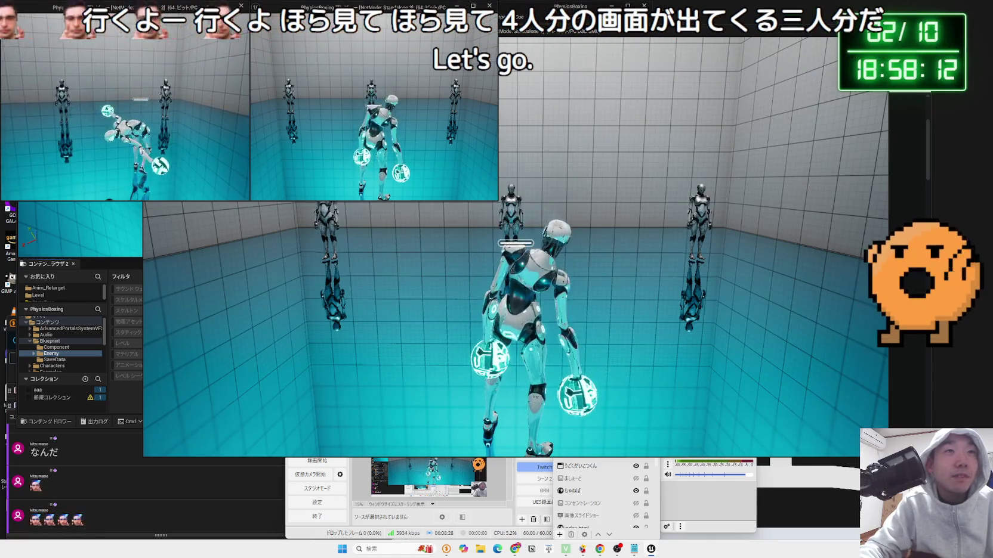
key("alt+Tab")
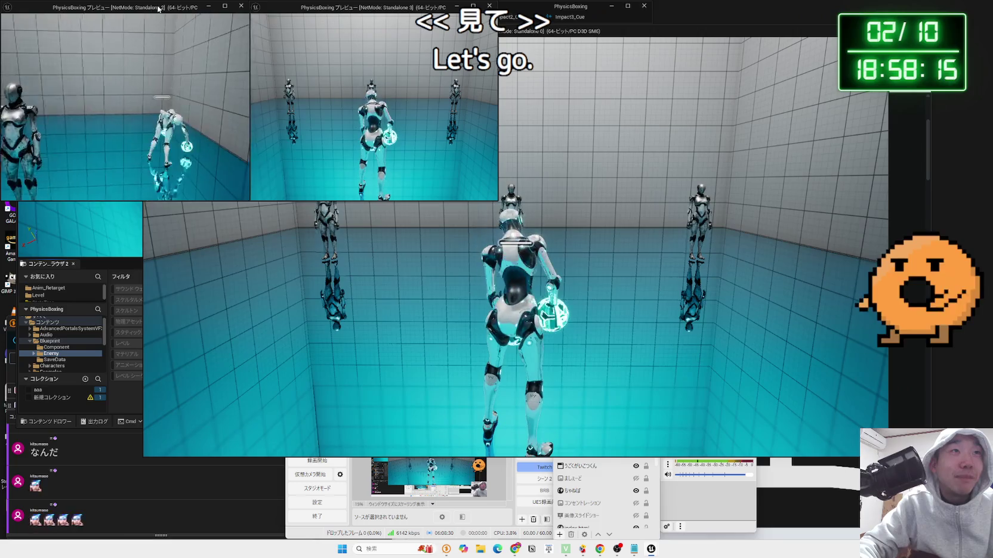
mouse_move(158, 7)
left_mouse_down()
mouse_move(332, 188)
mouse_move(230, 257)
mouse_move(226, 237)
left_mouse_up()
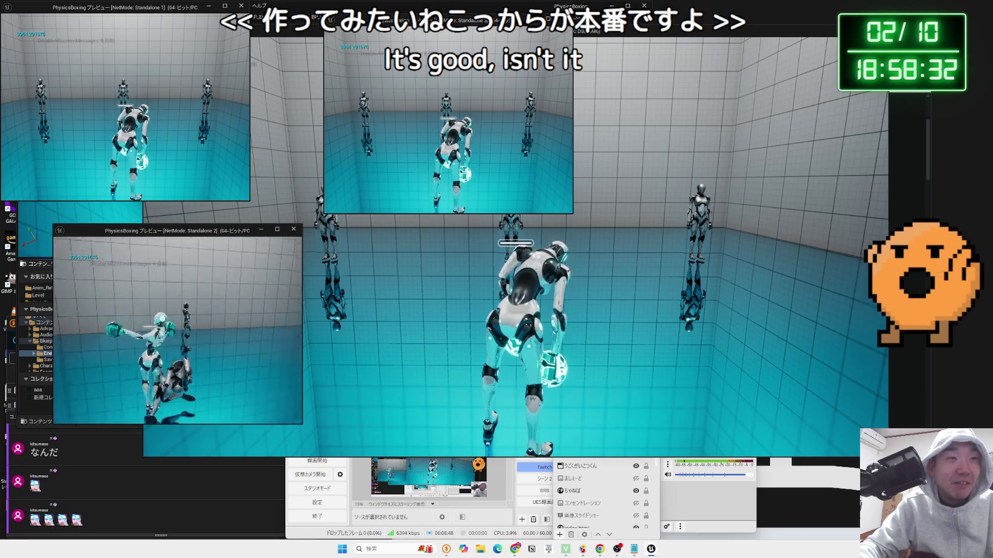
key("Escape")
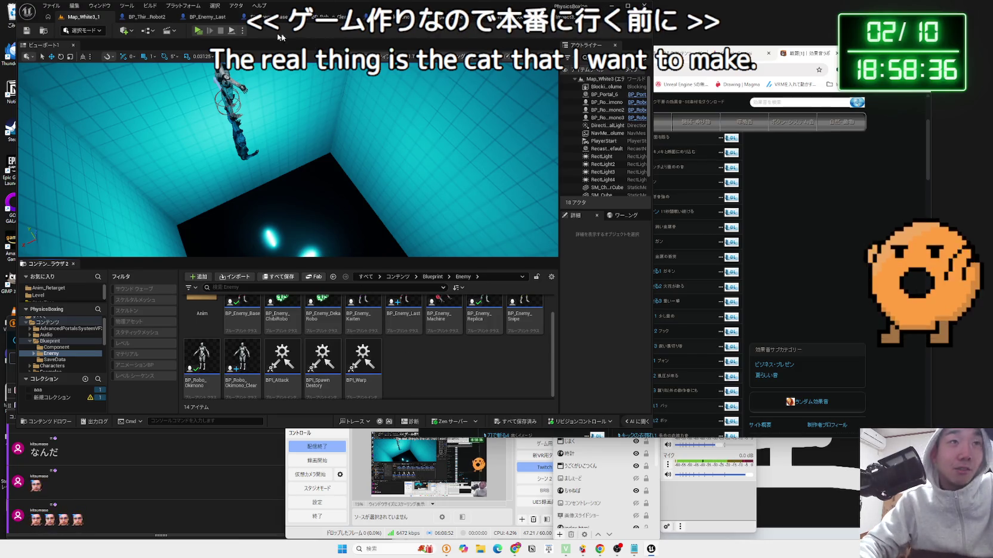
left_click(242, 31)
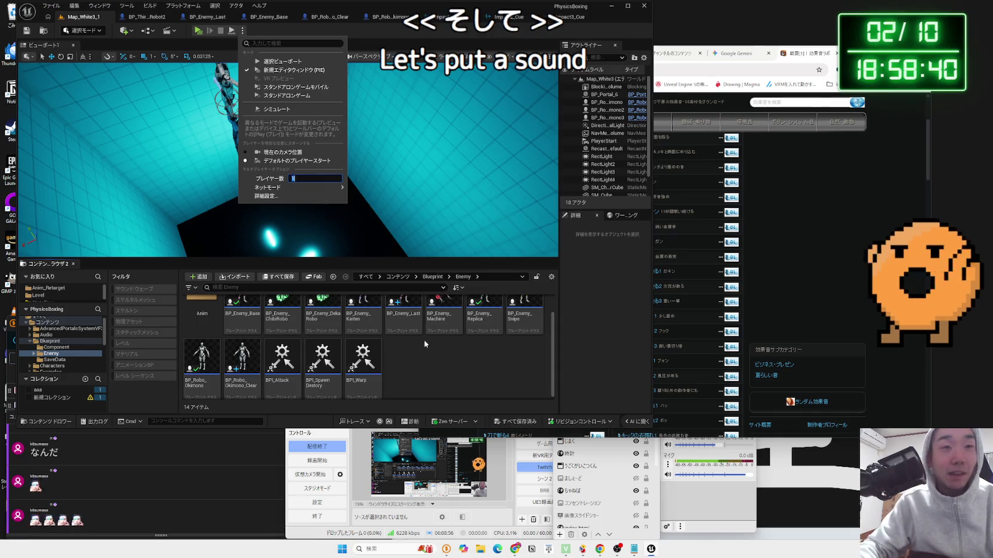
left_click(426, 344)
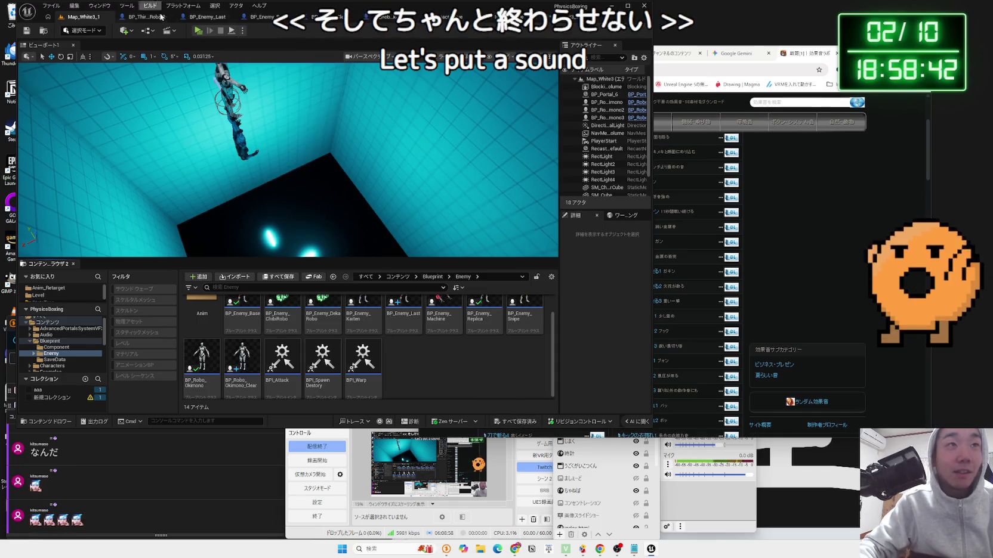
left_click_drag(303, 130, 280, 120)
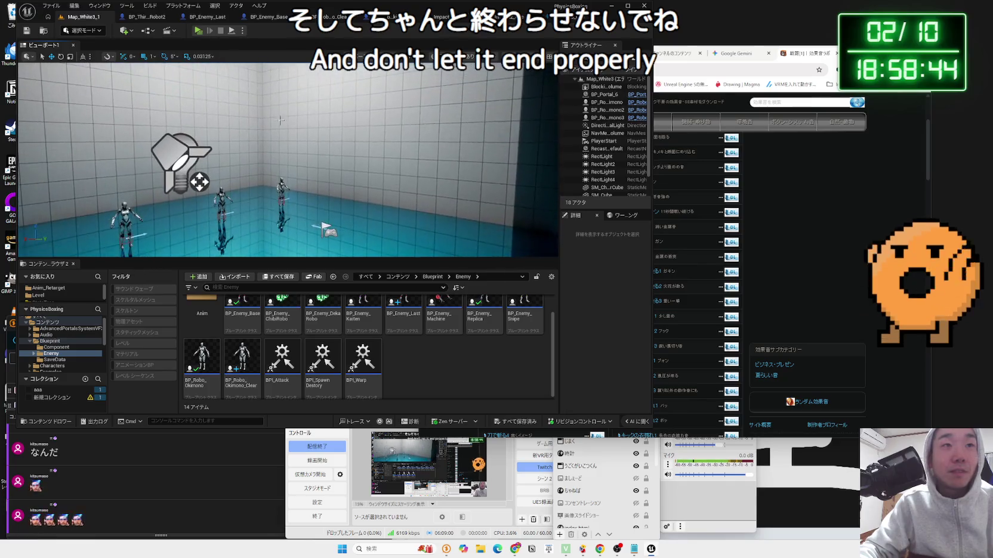
left_click(198, 30)
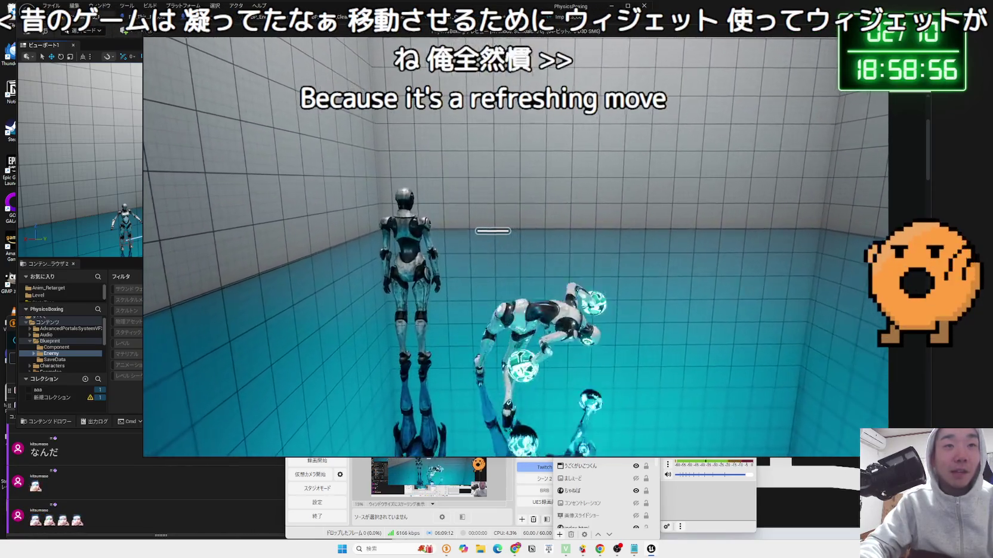
key("Escape")
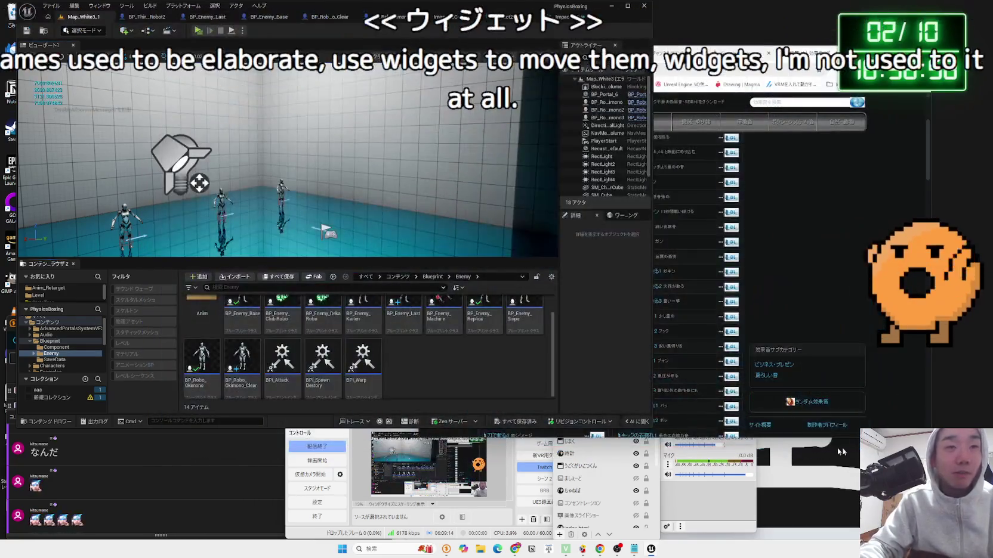
left_click(197, 378)
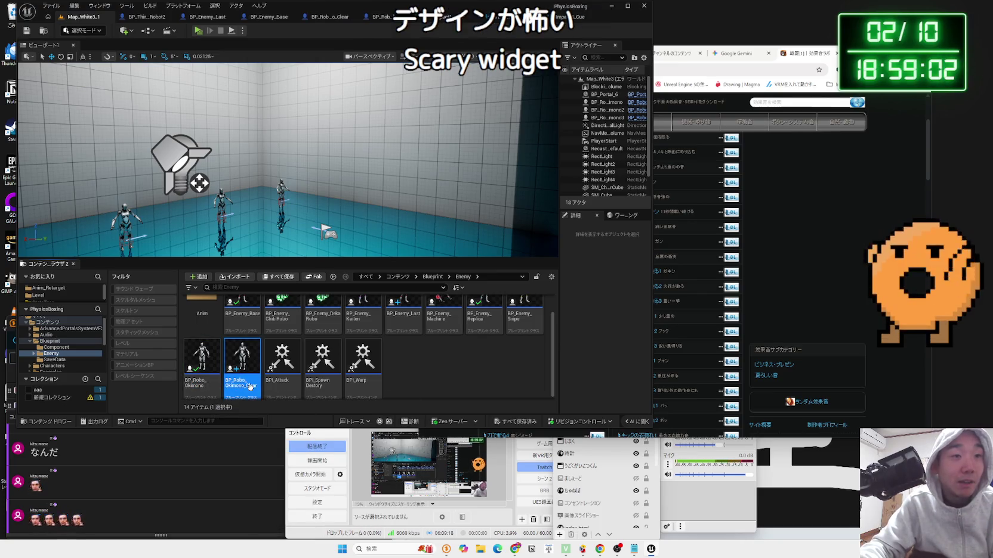
scroll(457, 385, "down", 1)
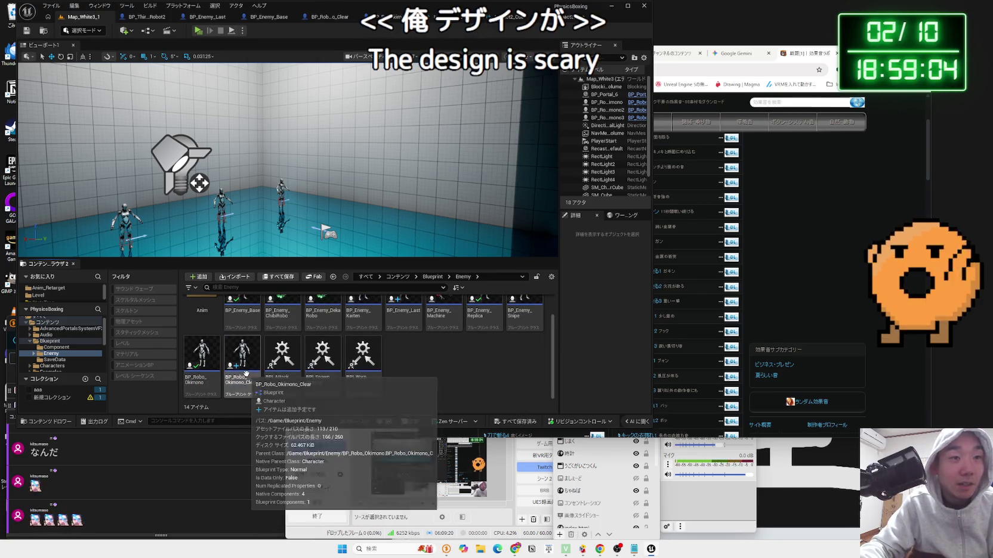
- Open BP_Robo_Okimono and pan to its collision event nodes
double_click(194, 383)
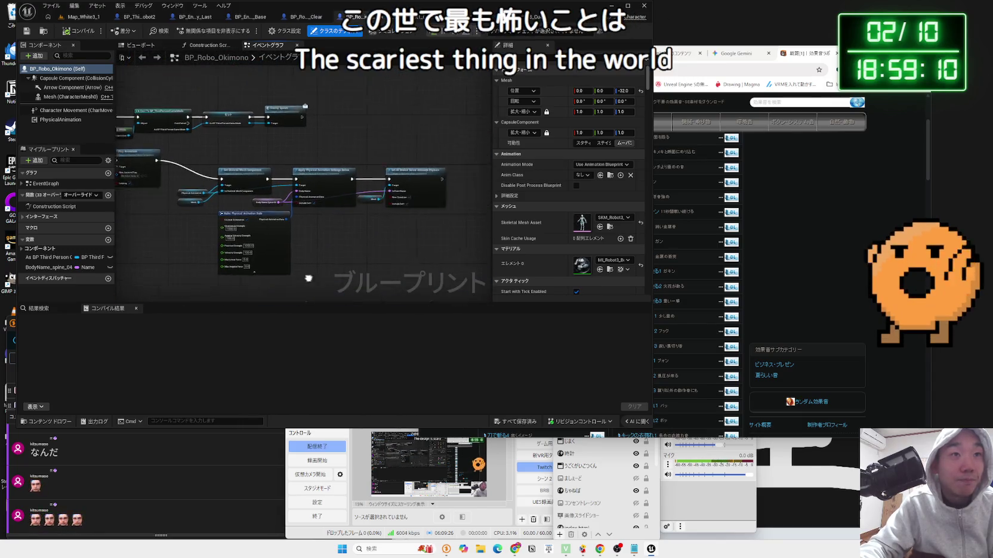
mouse_move(372, 270)
left_mouse_down()
mouse_move(443, 137)
mouse_move(397, 257)
mouse_move(435, 192)
mouse_move(428, 210)
left_mouse_up()
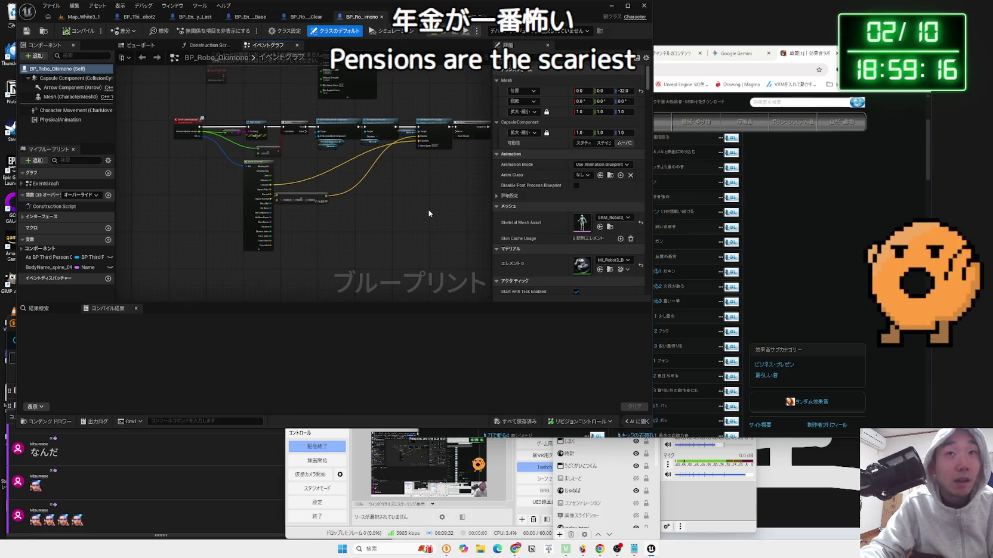
left_click_drag(215, 235, 174, 184)
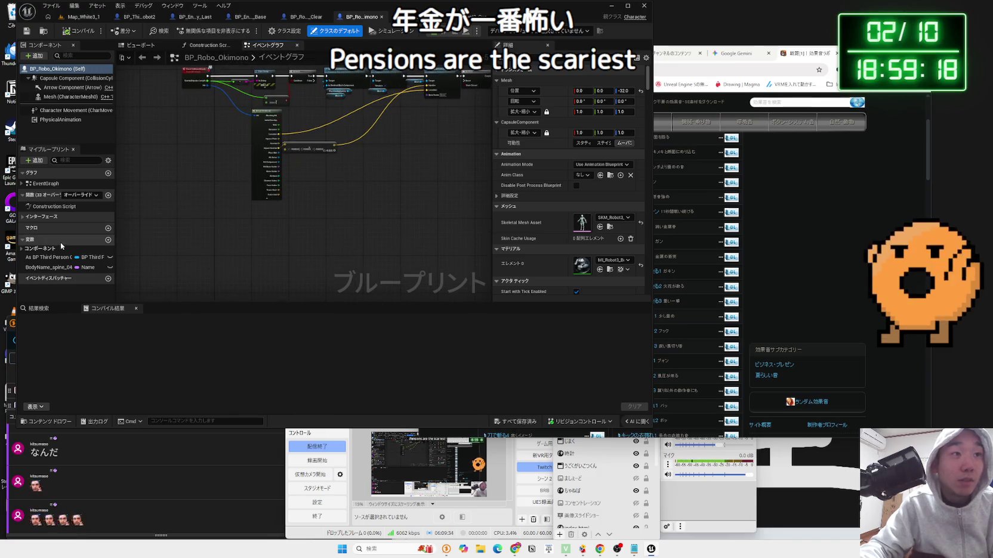
- Collapse the Variables and Interfaces lists, view the impulse and destroy nodes, then open the Impact3_Cue sound cue
left_click(24, 240)
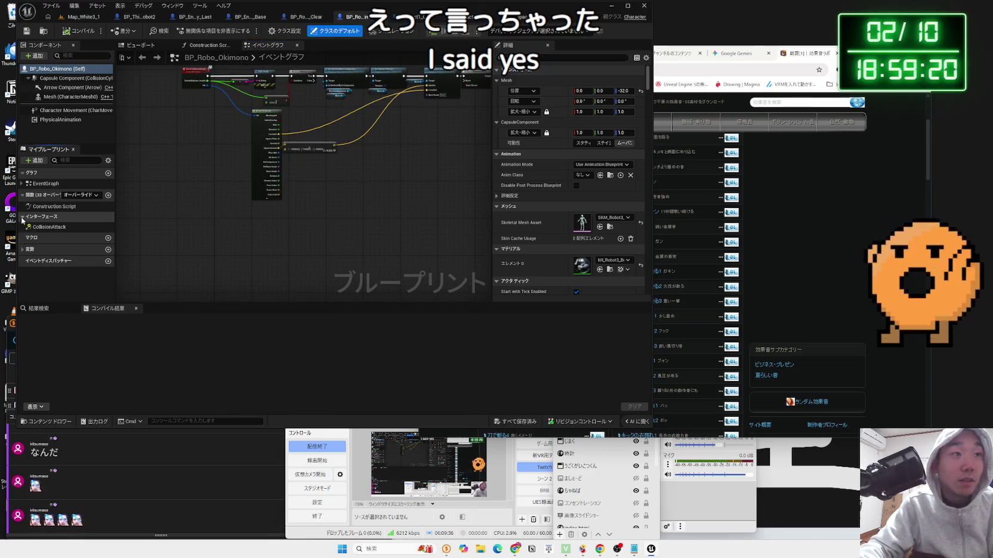
left_click(22, 218)
scroll(179, 230, "up", 5)
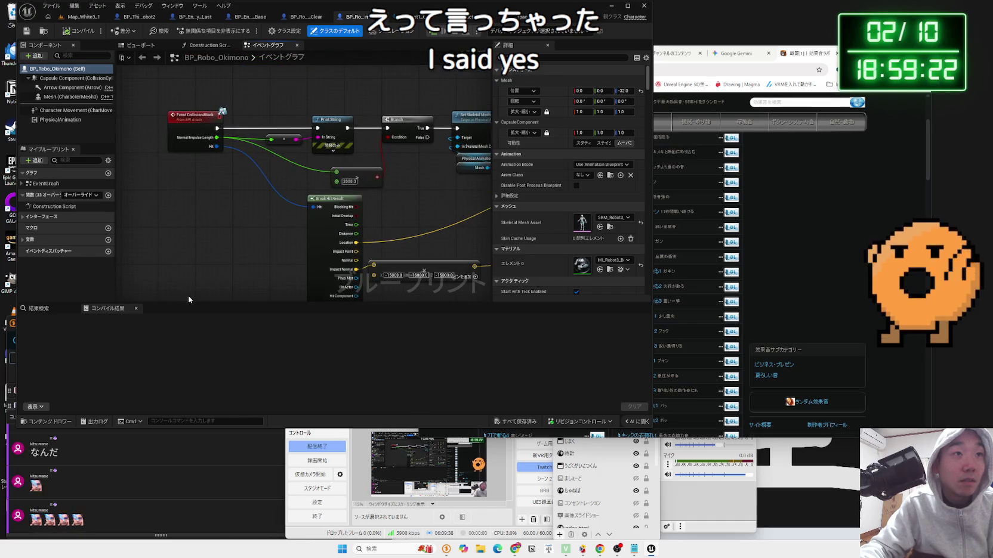
left_click_drag(352, 273, 191, 280)
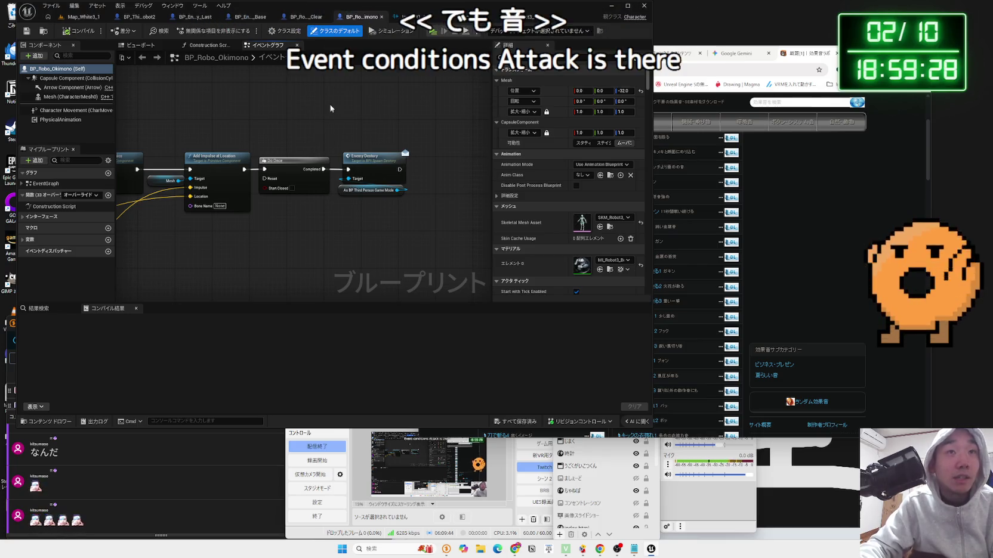
left_click(418, 22)
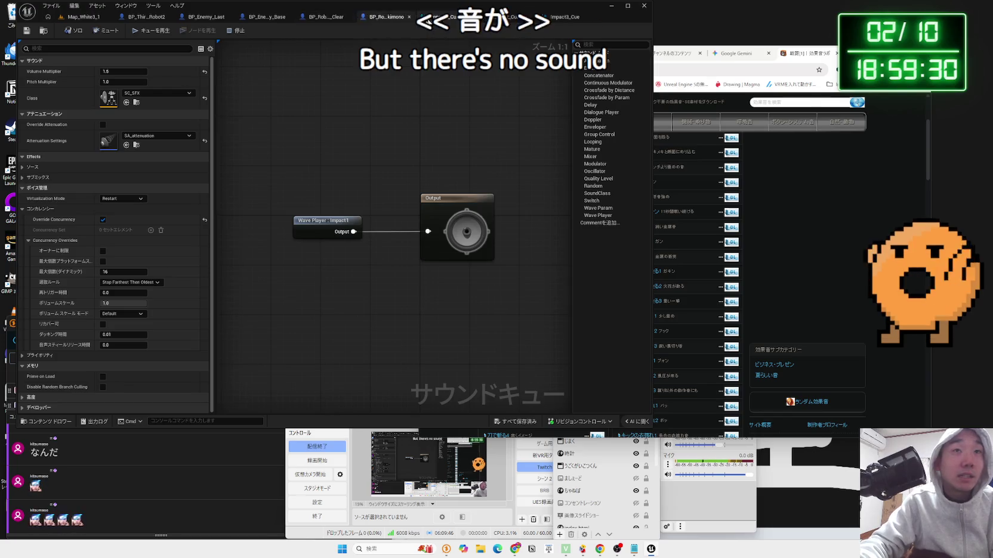
- Check the next impact sound cue and look over BP_Robo_Okimono_Clear's graph
left_click(509, 22)
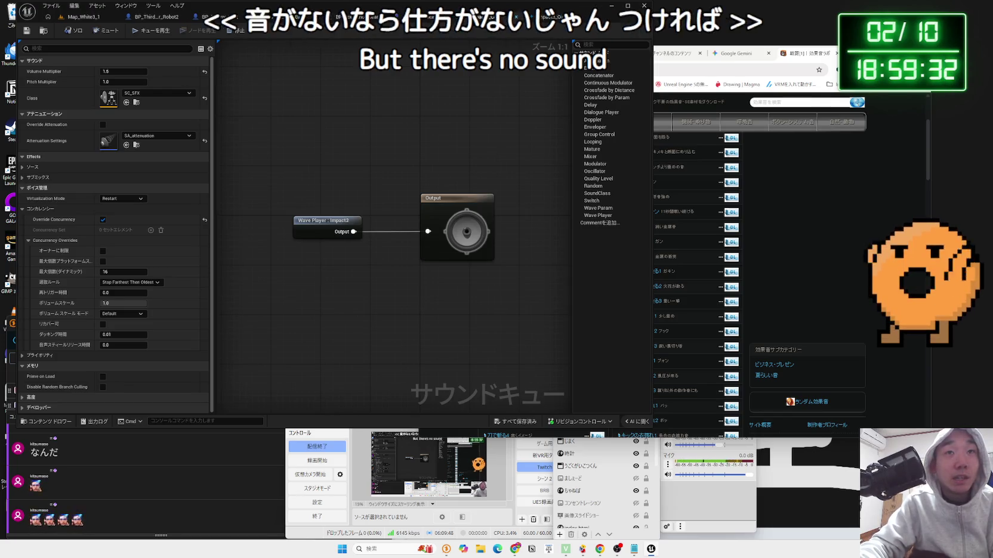
left_click(471, 16)
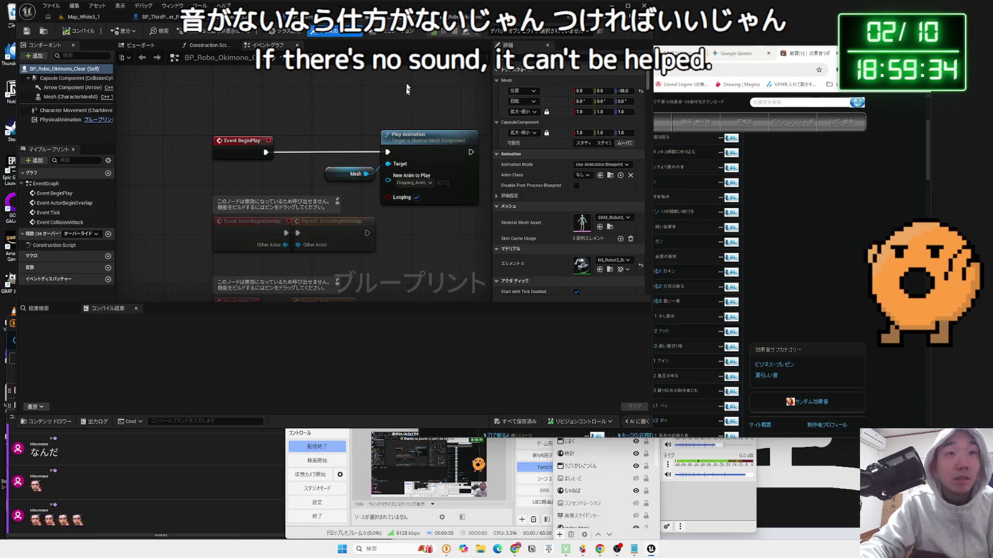
scroll(416, 204, "down", 4)
left_click_drag(463, 262, 322, 173)
- Select BP_Enemy_Base's In Range, Select and Play Sound at Location nodes for BP_Robo_Okimono
left_click(306, 20)
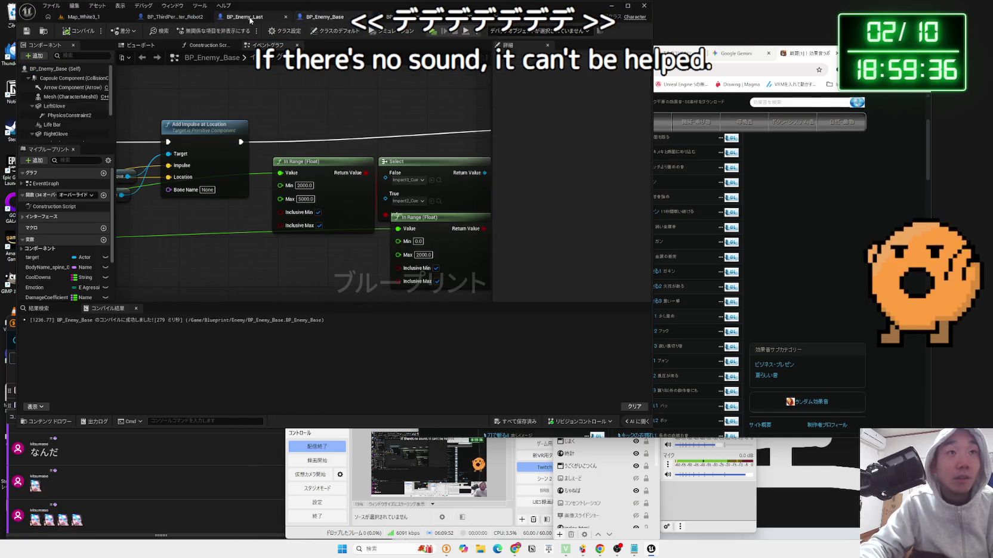
scroll(300, 168, "down", 2)
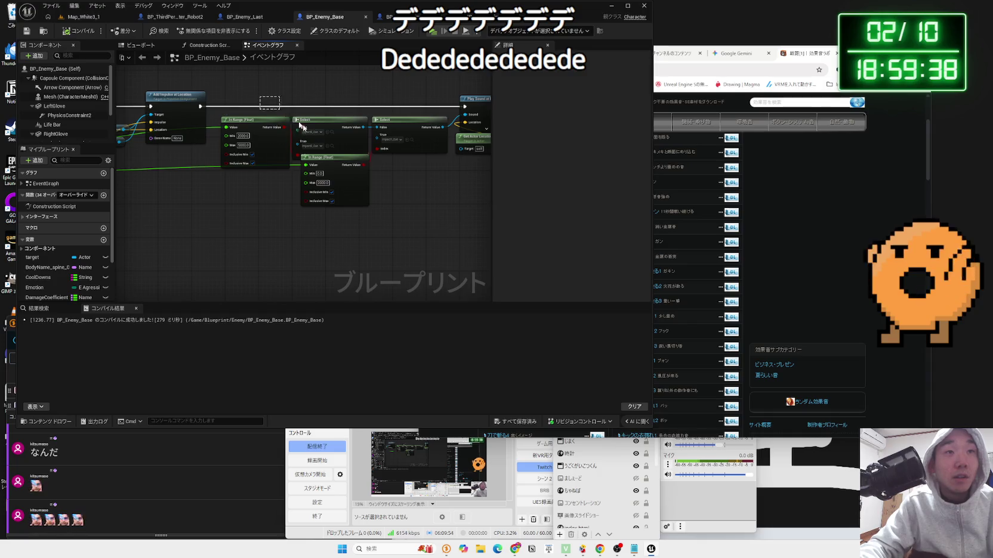
mouse_move(474, 245)
left_mouse_down()
mouse_move(436, 231)
mouse_move(376, 237)
left_mouse_up()
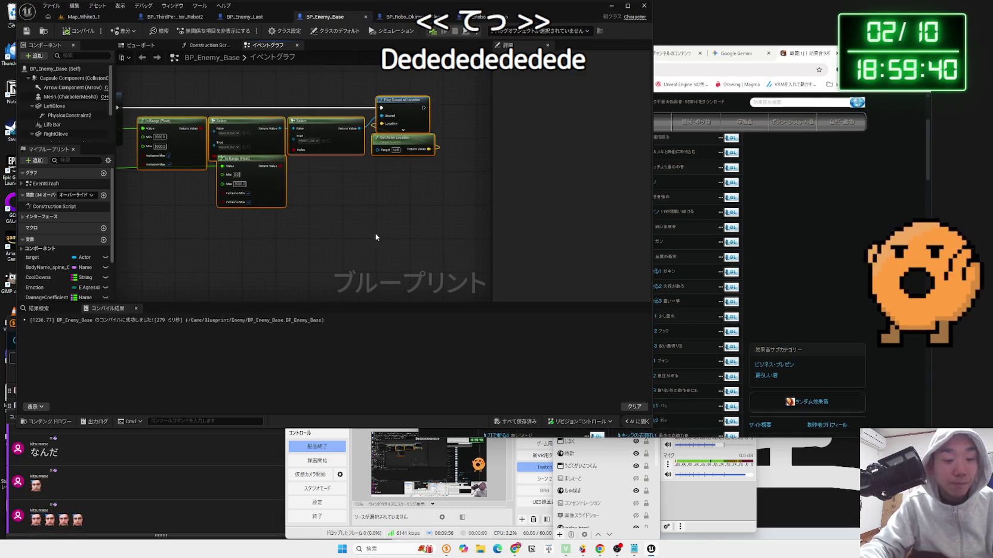
left_click(406, 17)
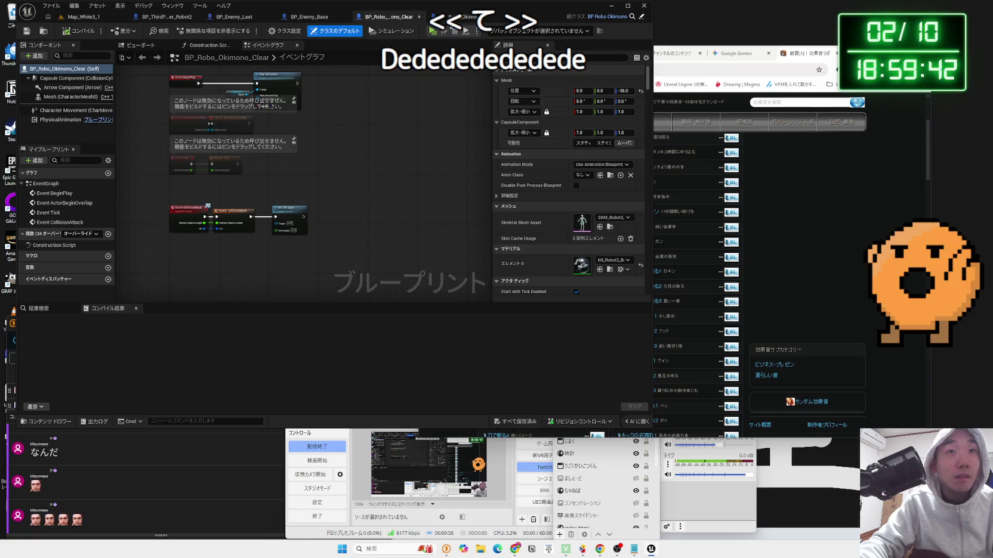
left_click(469, 16)
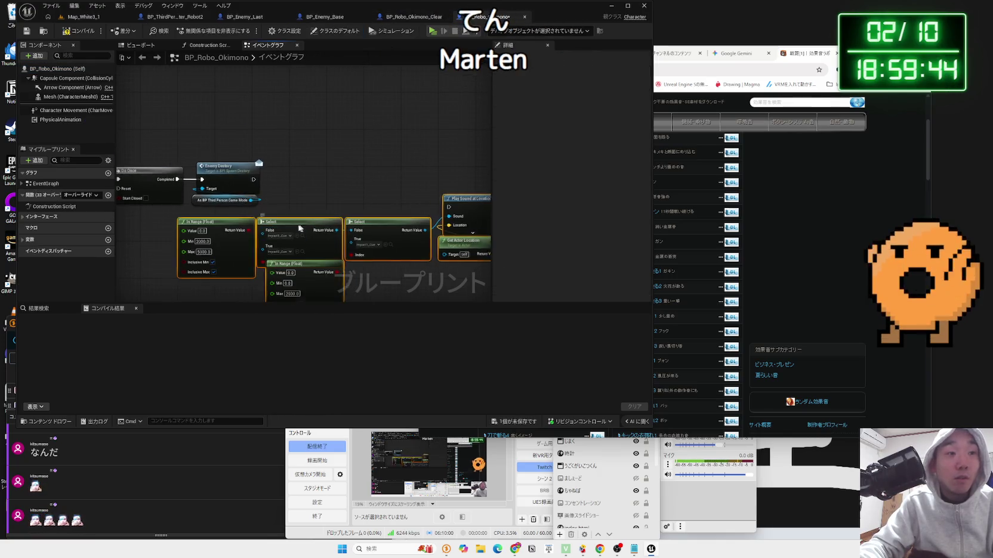
- Position the pasted sound nodes with Get Actor Location under Play Sound at Location and start wiring
left_click_drag(300, 228, 319, 205)
mouse_move(453, 189)
left_mouse_down()
mouse_move(436, 207)
mouse_move(443, 176)
left_mouse_up()
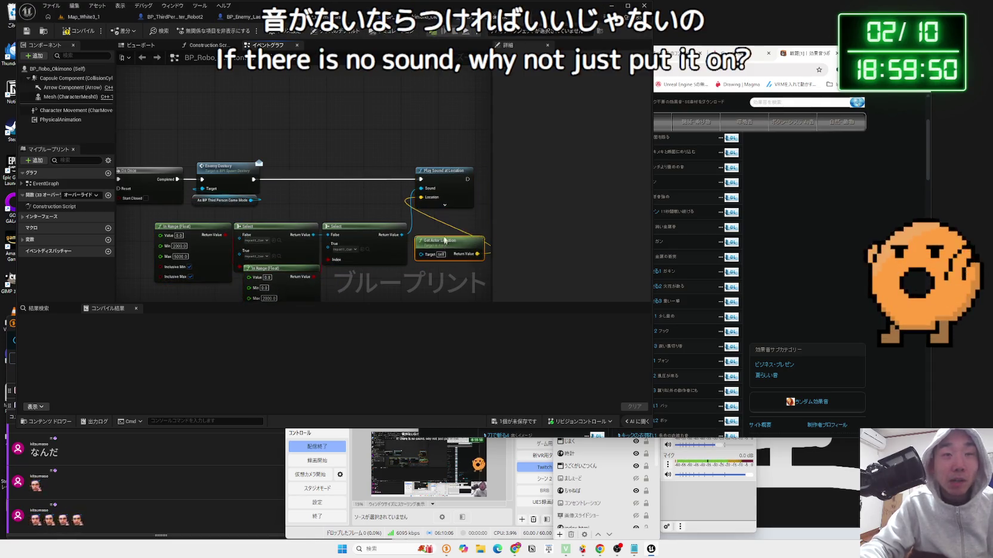
left_click_drag(444, 240, 438, 220)
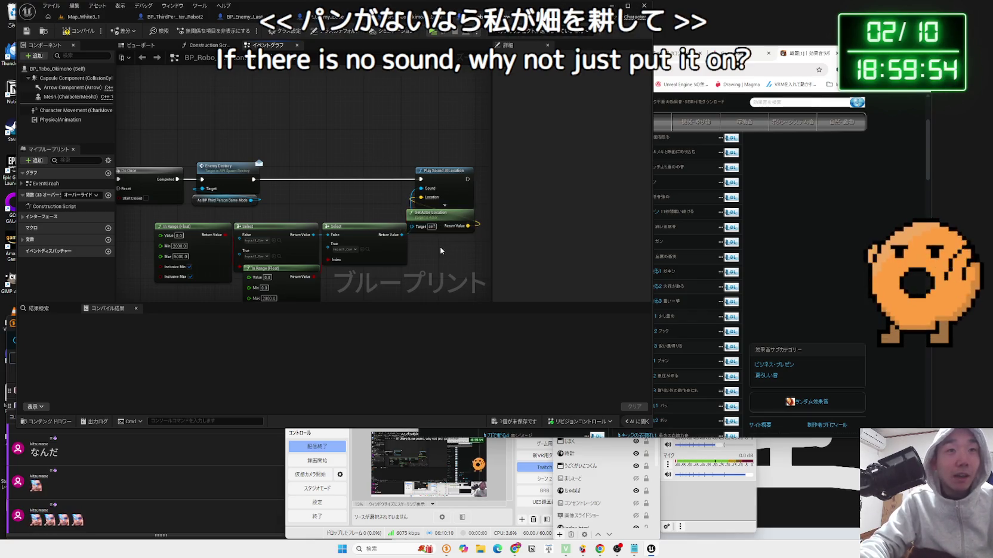
mouse_move(439, 271)
left_mouse_down()
mouse_move(194, 221)
mouse_move(343, 212)
left_mouse_up()
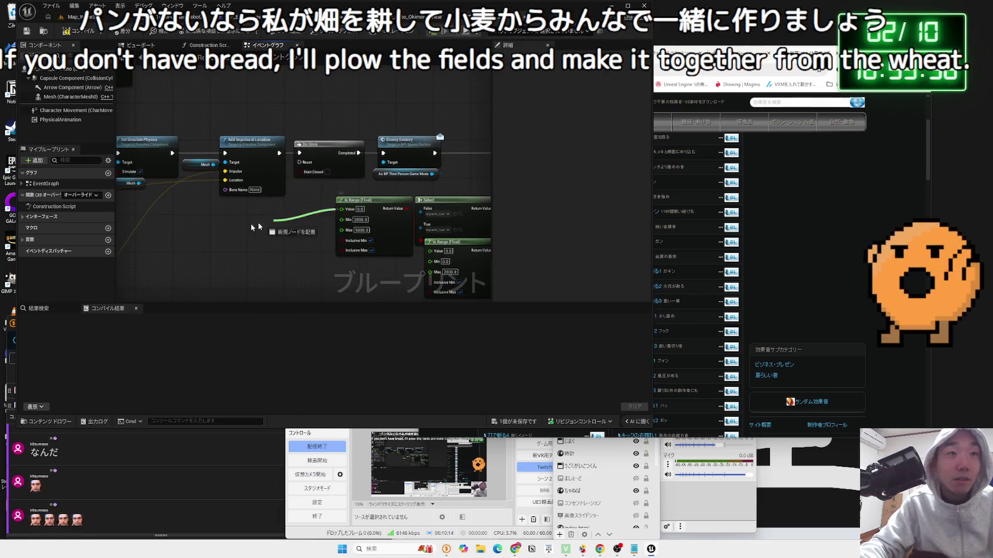
mouse_move(258, 228)
left_mouse_down()
mouse_move(234, 263)
mouse_move(237, 277)
mouse_move(238, 239)
mouse_move(417, 99)
mouse_move(472, 204)
mouse_move(316, 264)
mouse_move(188, 282)
mouse_move(319, 249)
mouse_move(305, 215)
left_mouse_up()
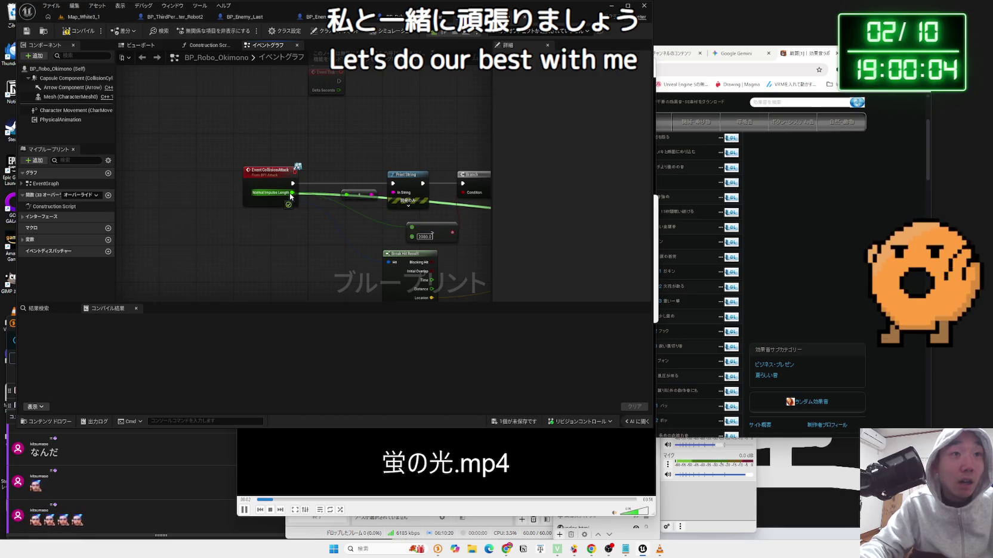
- Drag test wires toward the In Range and Select nodes, dismissing the suggestions without adding nodes
left_click_drag(460, 257, 234, 226)
key("Escape")
scroll(234, 226, "down", 4)
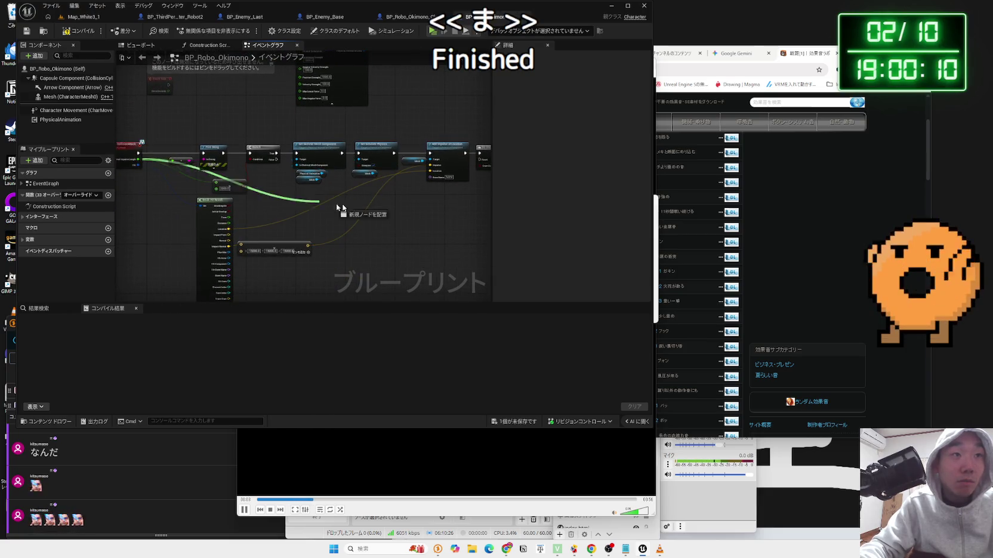
mouse_move(337, 204)
left_mouse_down()
mouse_move(434, 218)
mouse_move(122, 195)
mouse_move(271, 164)
left_mouse_up()
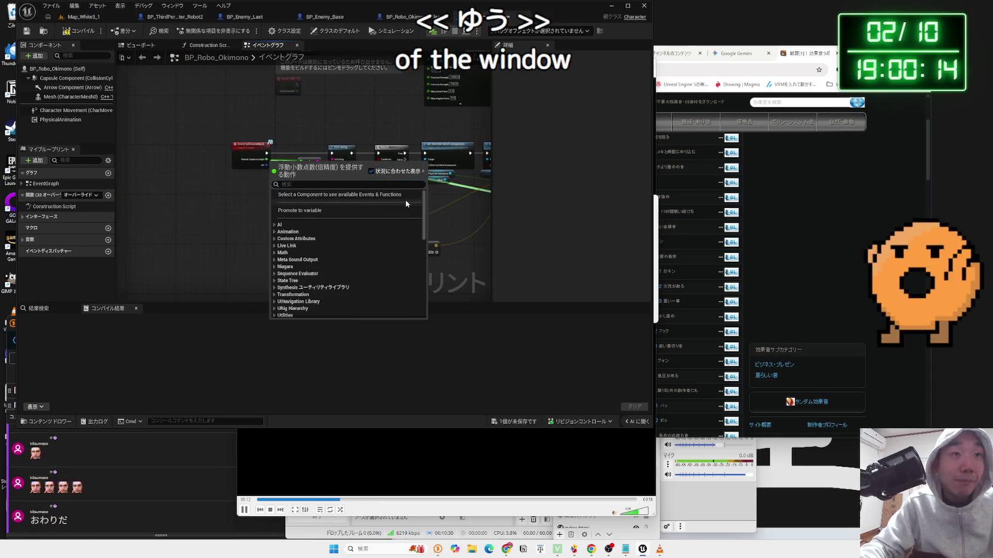
key("Escape")
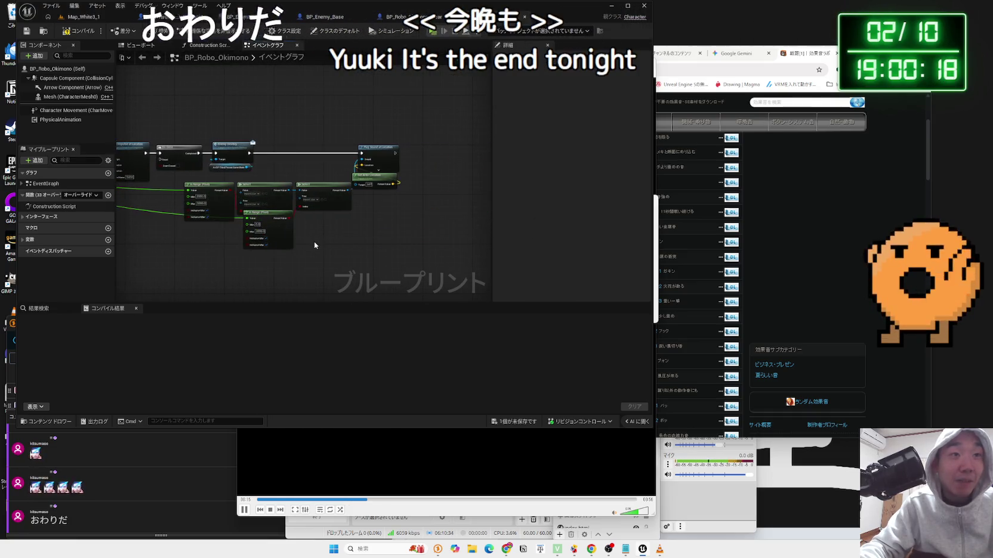
- Save the modified BP_Robo_Okimono blueprint from the unsaved-content dialog
scroll(314, 244, "up", 3)
scroll(315, 245, "down", 3)
left_click(513, 421)
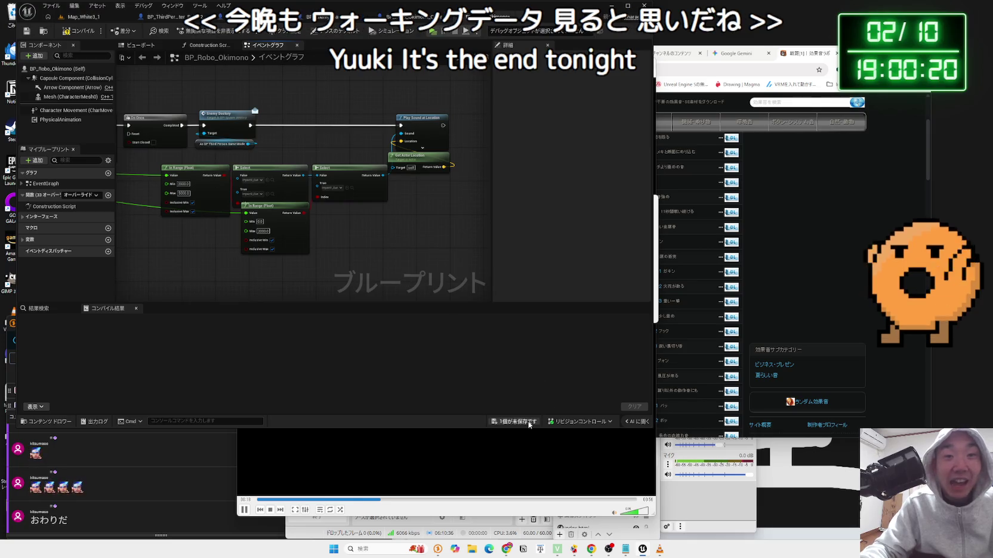
left_click(549, 361)
- Move the video player window to the right and bring the Unreal editor back in front
left_click(454, 459)
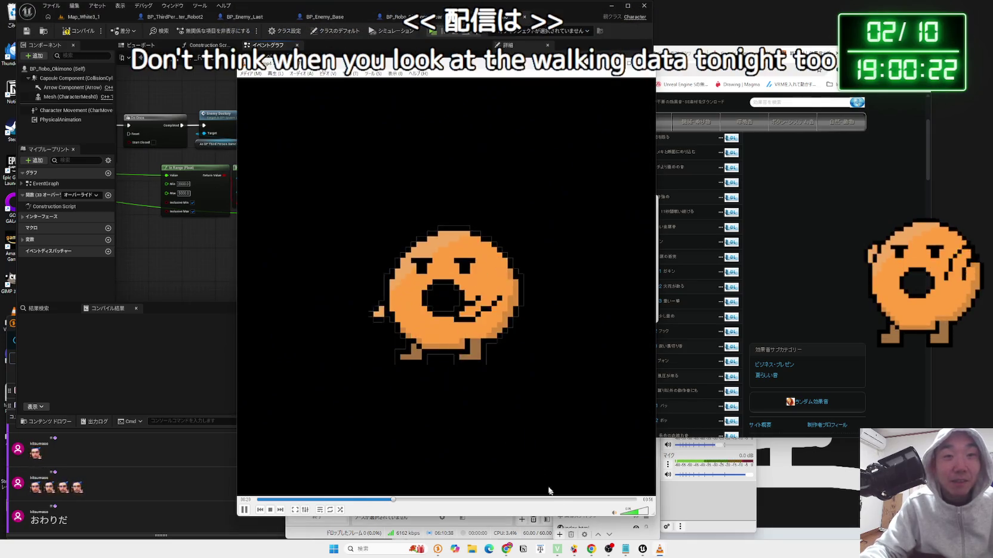
key("alt+Tab")
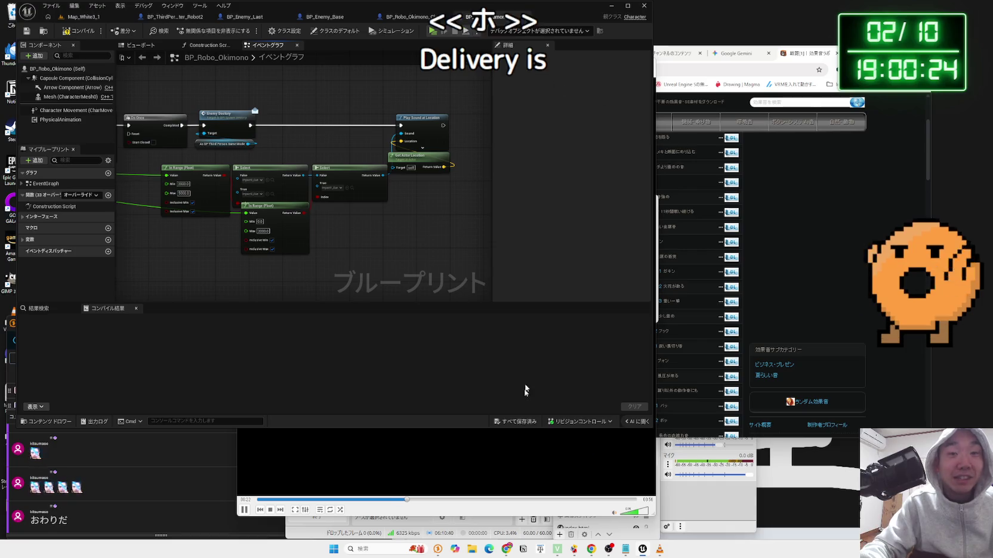
left_click(525, 507)
mouse_move(239, 83)
left_mouse_down()
mouse_move(469, 83)
mouse_move(377, 84)
mouse_move(420, 83)
left_mouse_up()
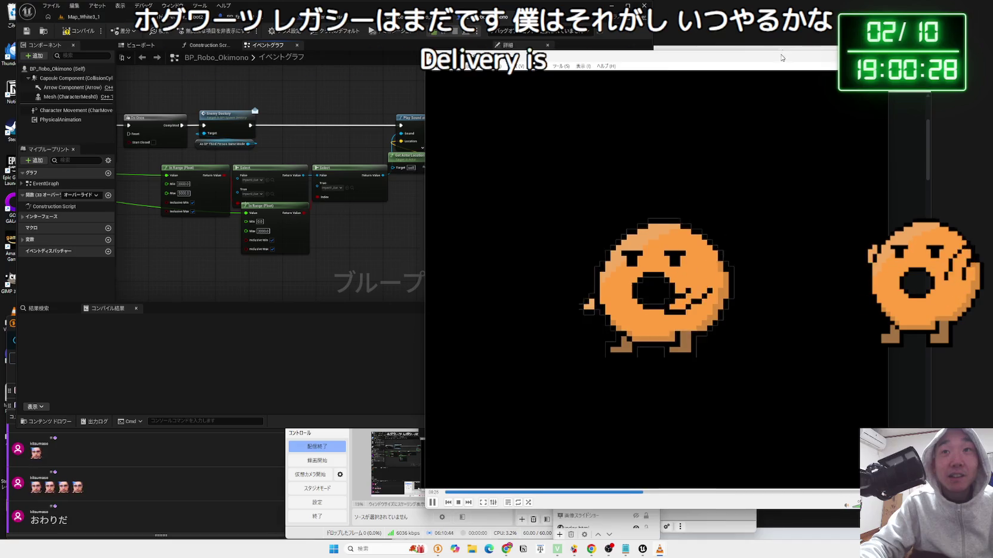
key("alt+Tab")
left_click(372, 215)
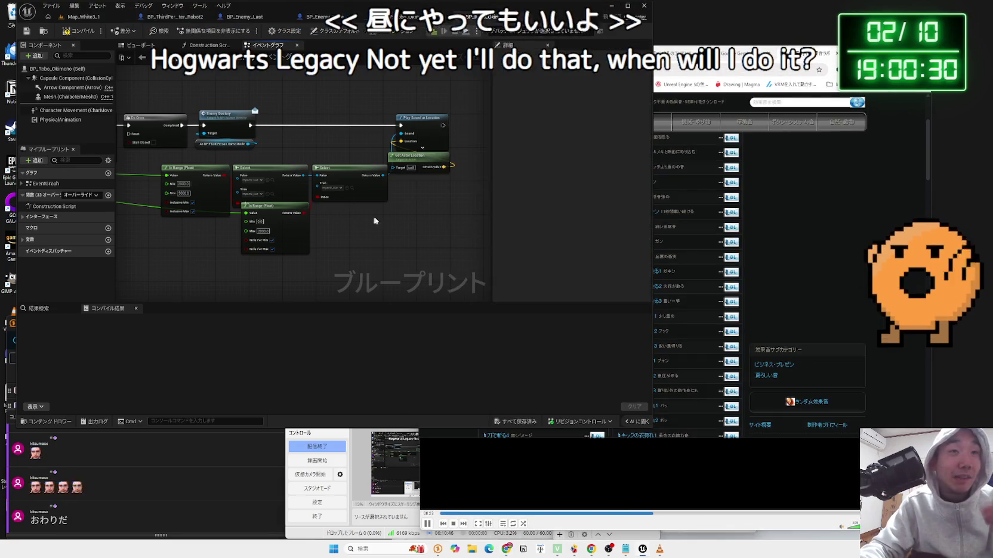
- Pan to the Select and Play Sound nodes, then switch to the Map_White3_1 level
scroll(358, 211, "down", 3)
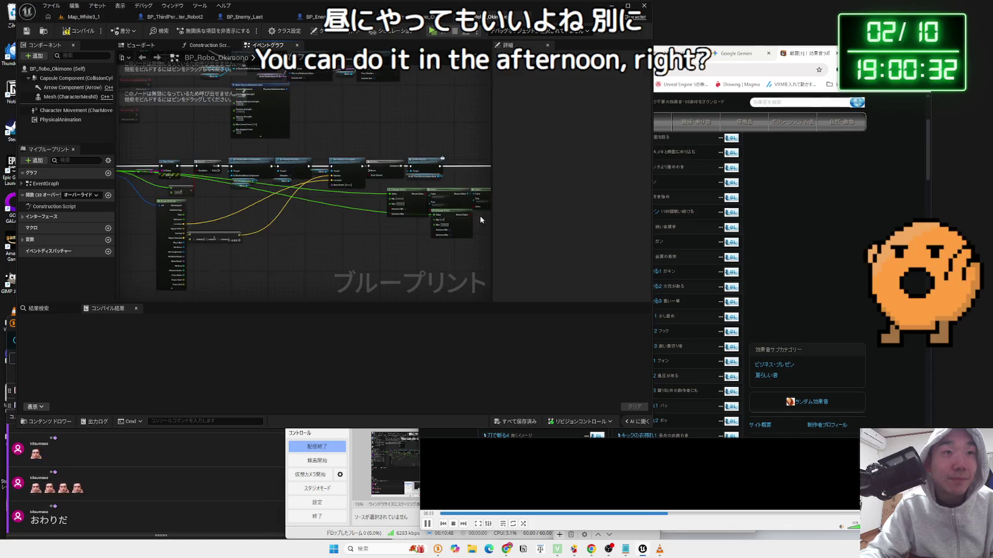
scroll(344, 235, "up", 4)
left_click_drag(344, 235, 319, 205)
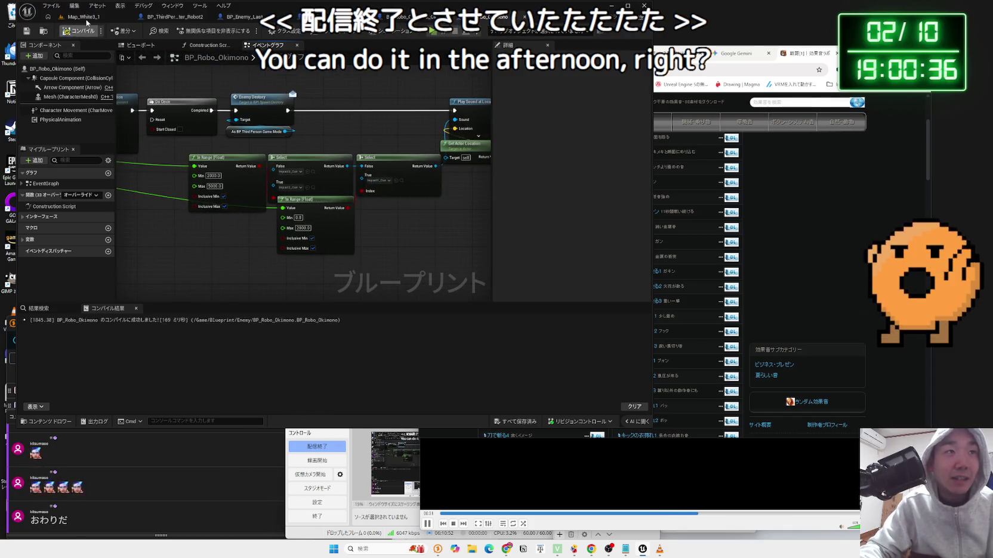
left_click(87, 18)
left_click(197, 31)
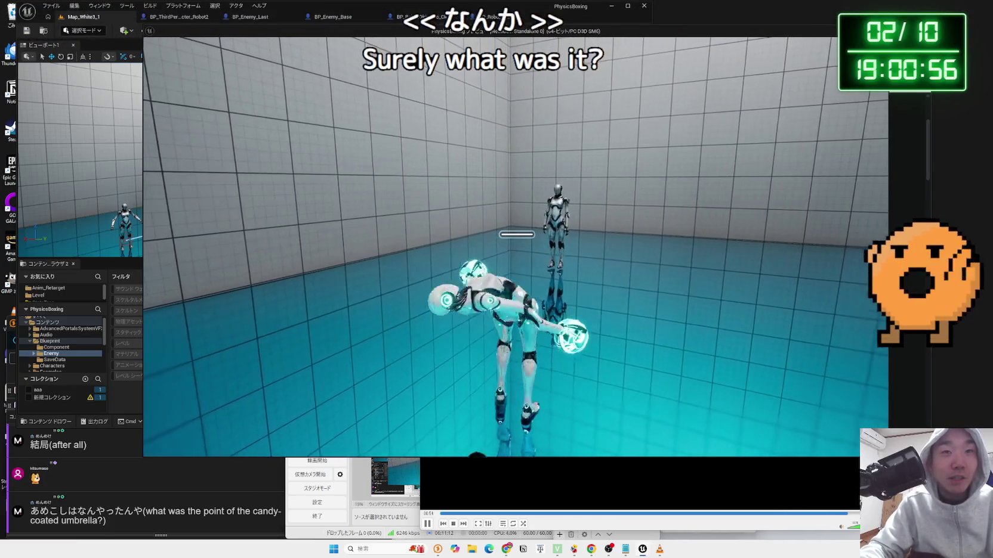
key("Escape")
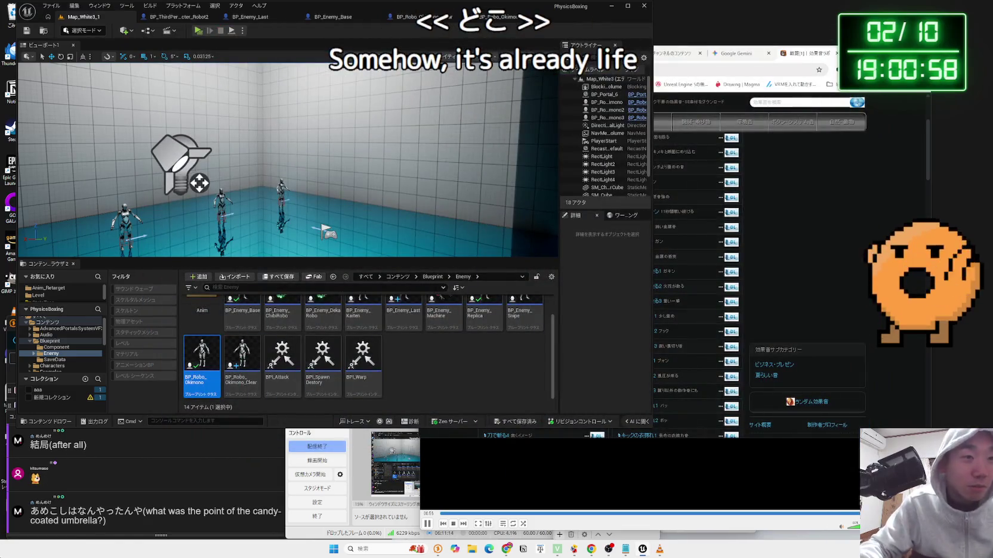
left_click(148, 458)
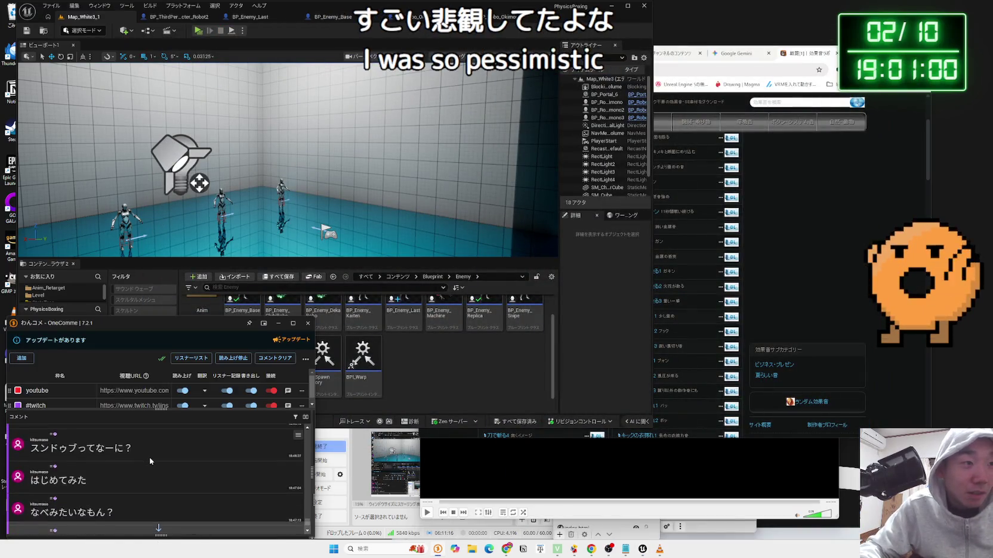
scroll(149, 460, "up", 15)
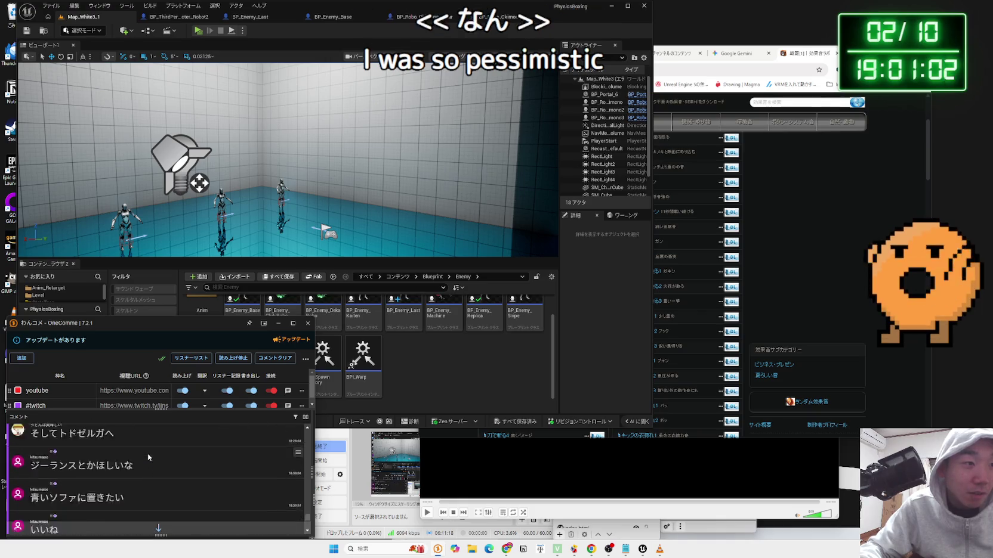
scroll(147, 454, "up", 10)
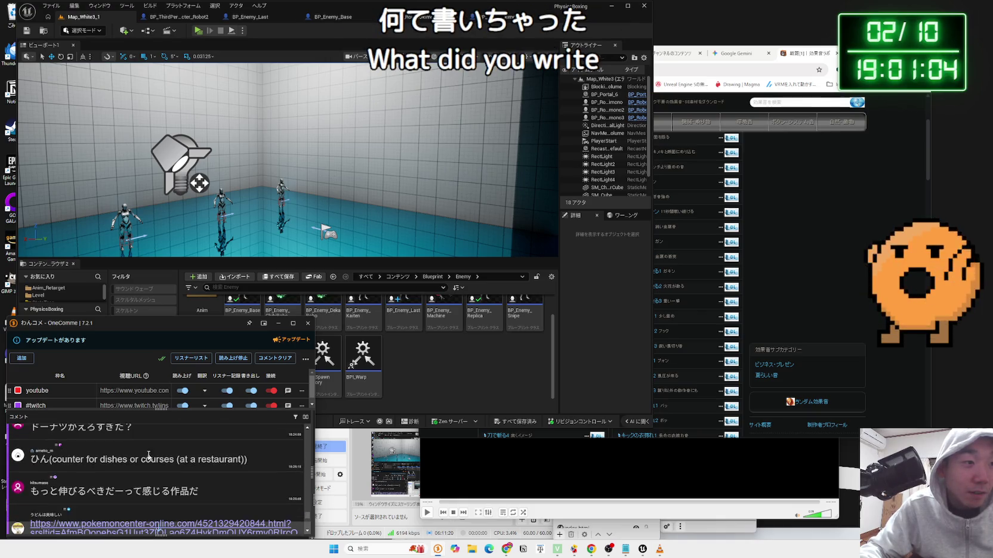
scroll(148, 457, "up", 6)
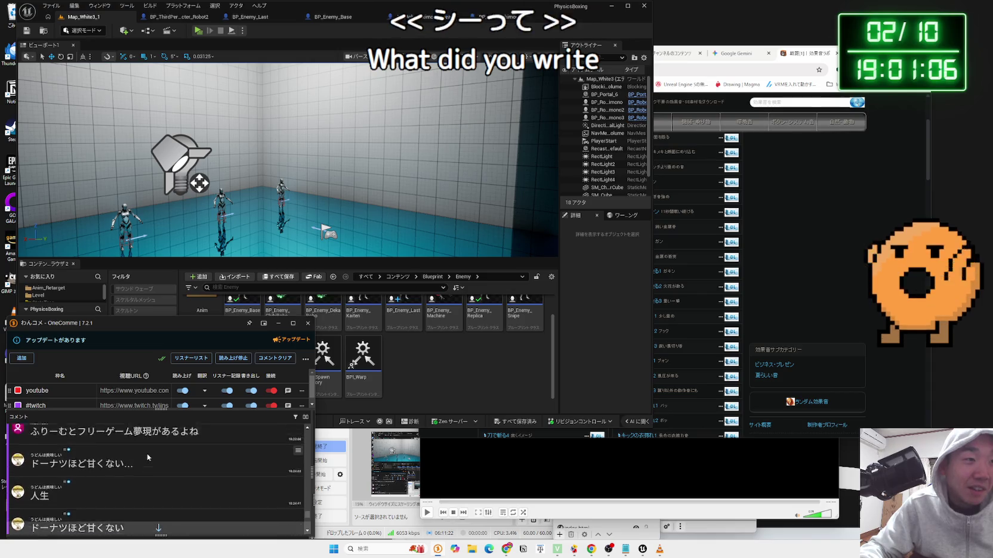
scroll(146, 454, "up", 3)
scroll(148, 457, "down", 10)
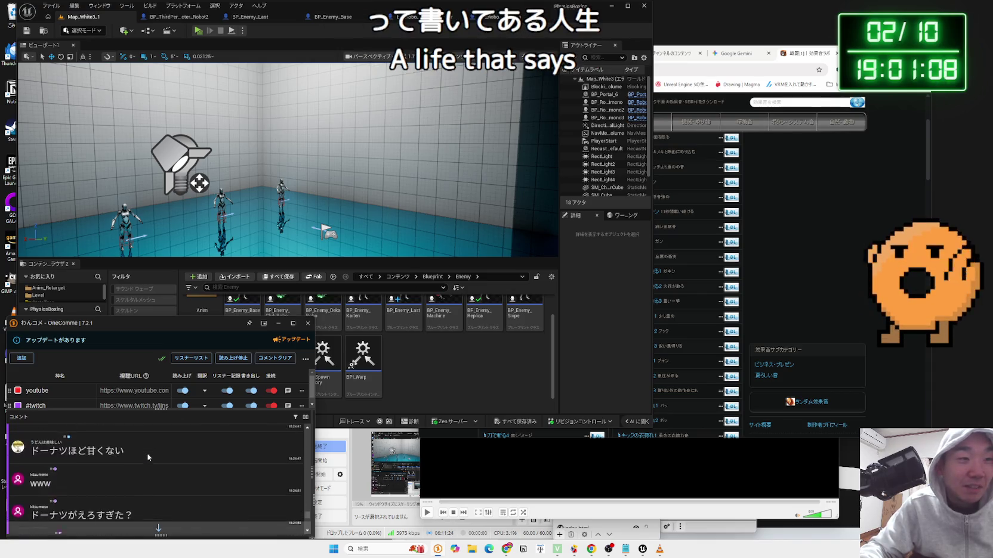
scroll(148, 456, "down", 5)
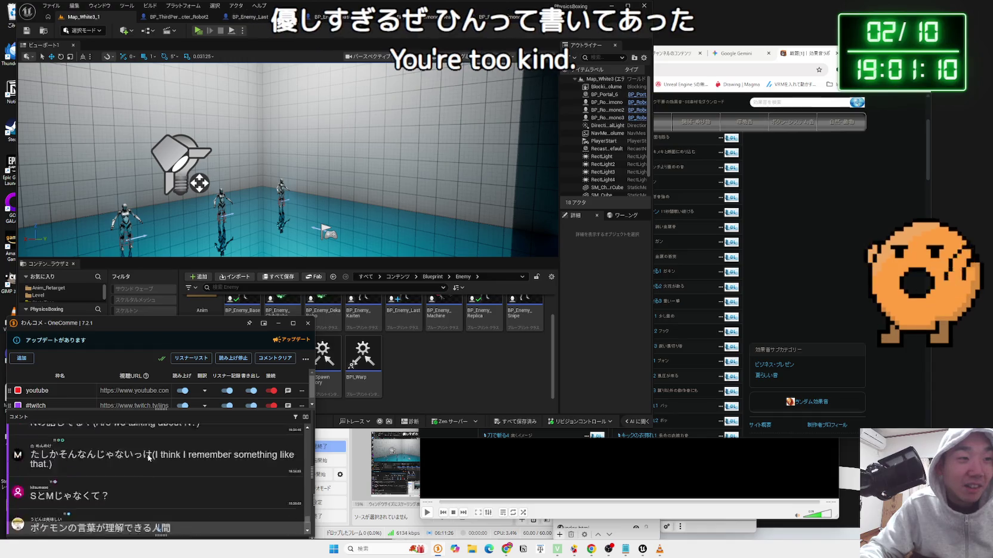
scroll(147, 456, "down", 10)
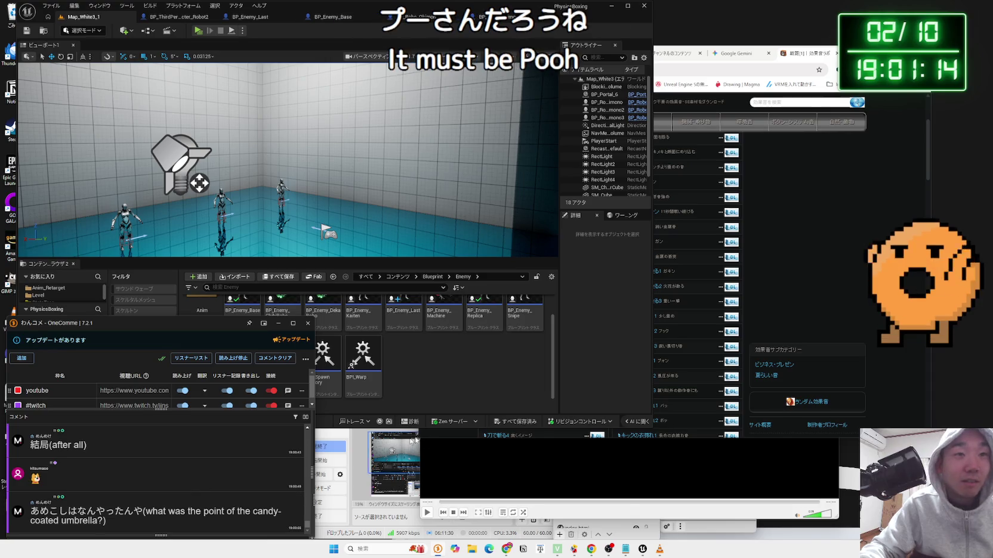
left_click(446, 392)
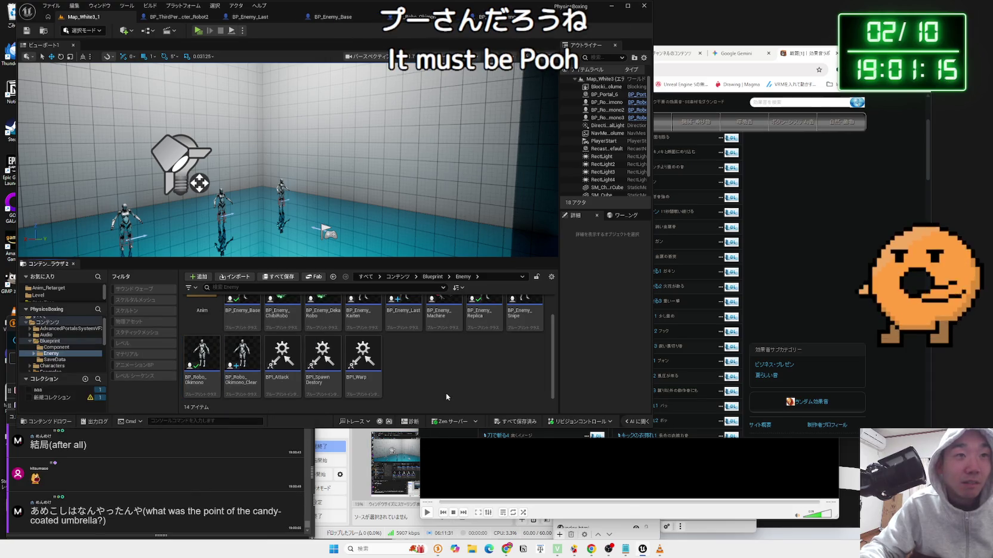
left_click(199, 30)
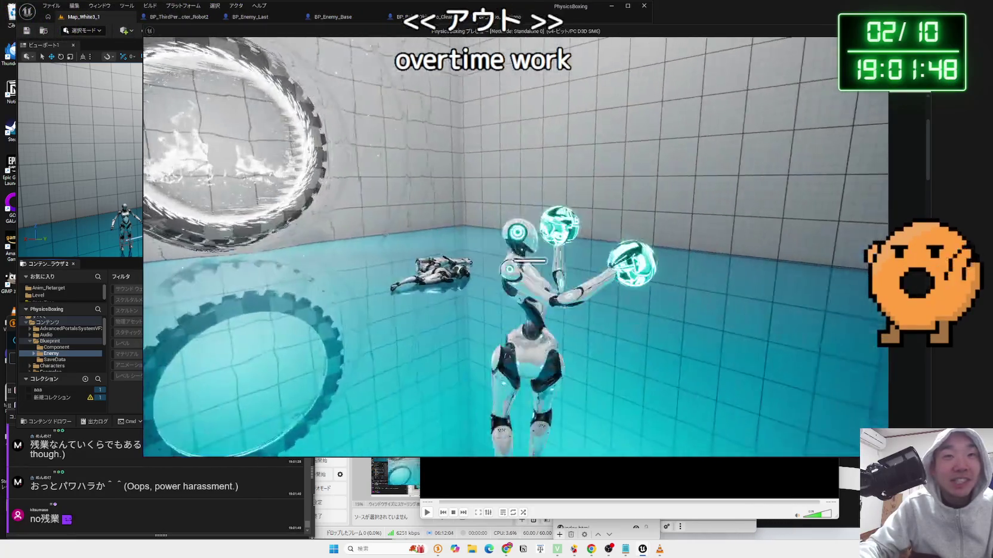
key("Escape")
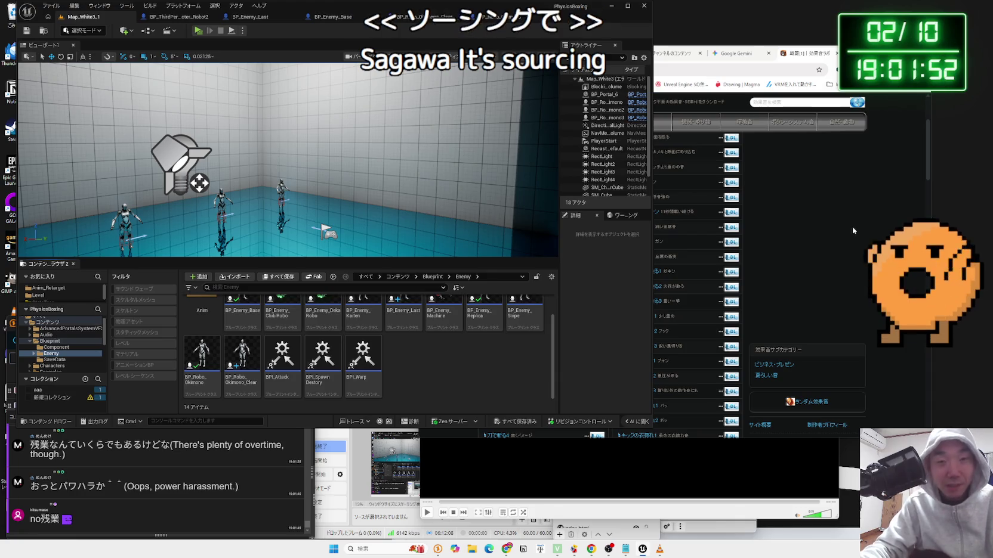
key("alt+Tab")
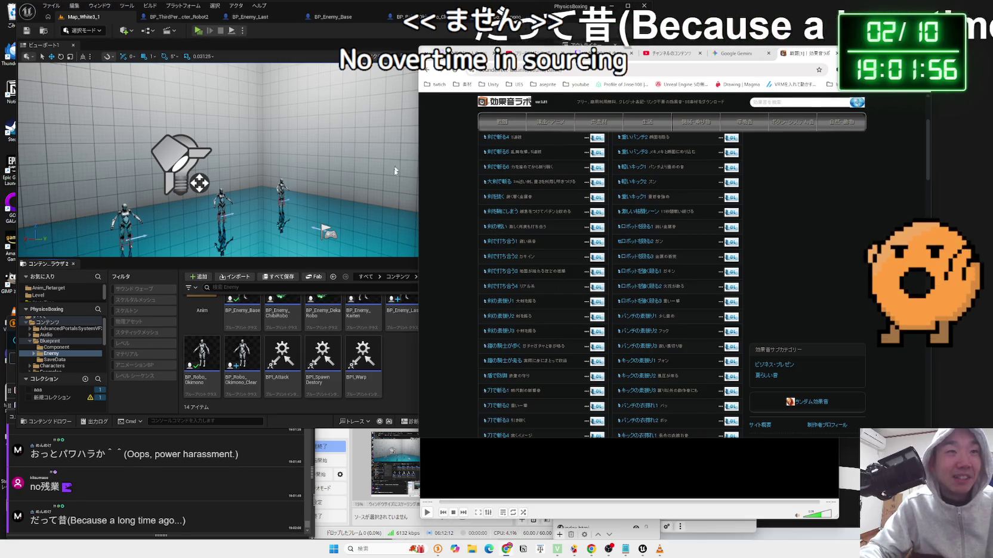
left_click(370, 275)
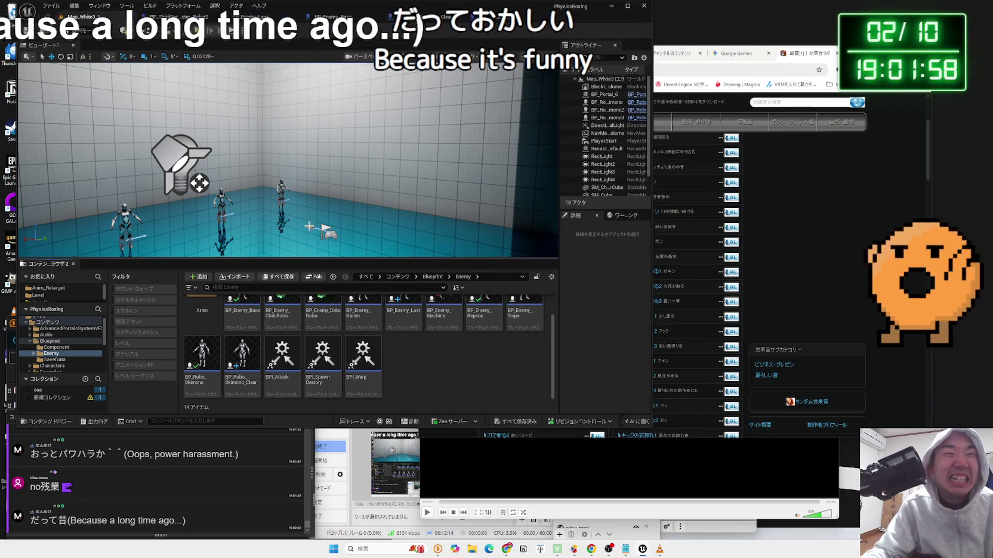
left_click_drag(418, 239, 378, 242)
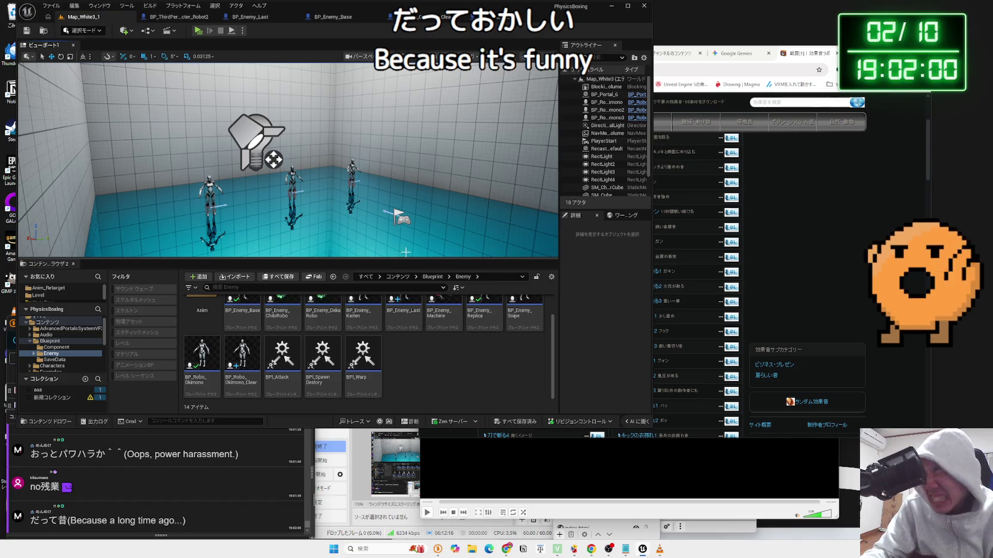